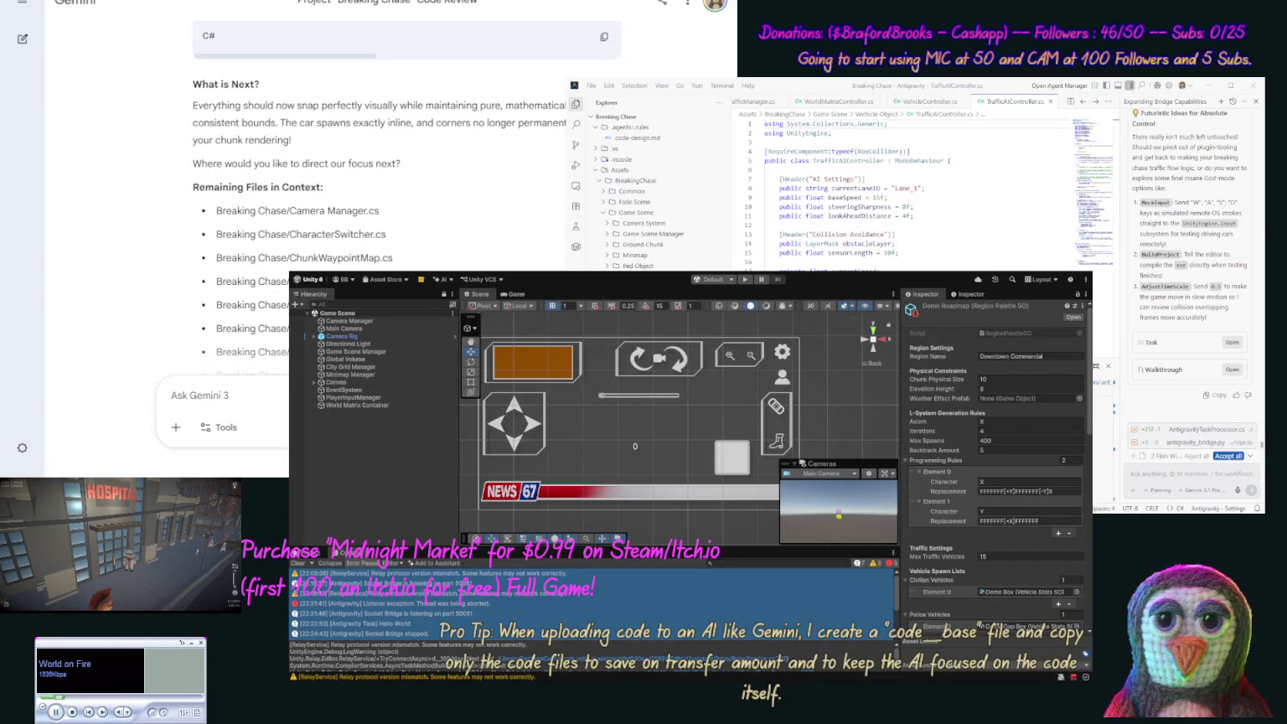
- Select the three suggested command ideas: MockInput, BuildProject and AdjustTimeScale
left_click(1131, 474)
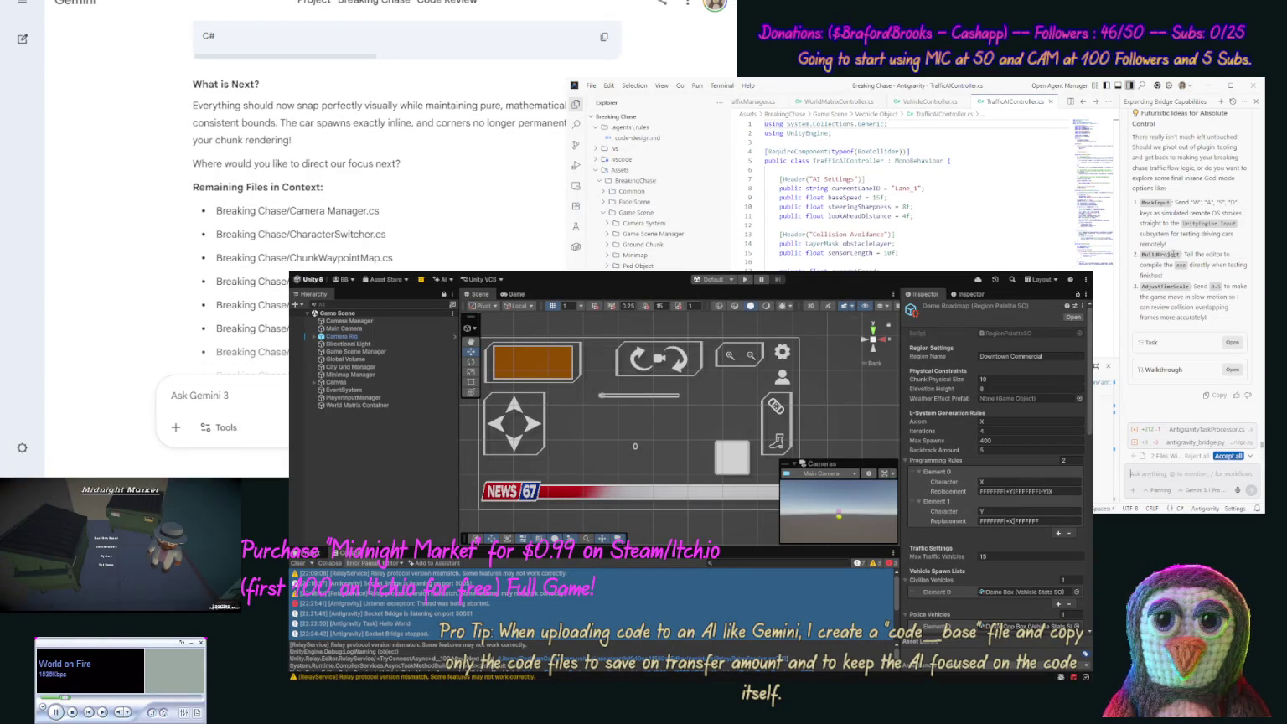
scroll(1175, 237, "up", 3)
scroll(1180, 198, "up", 2)
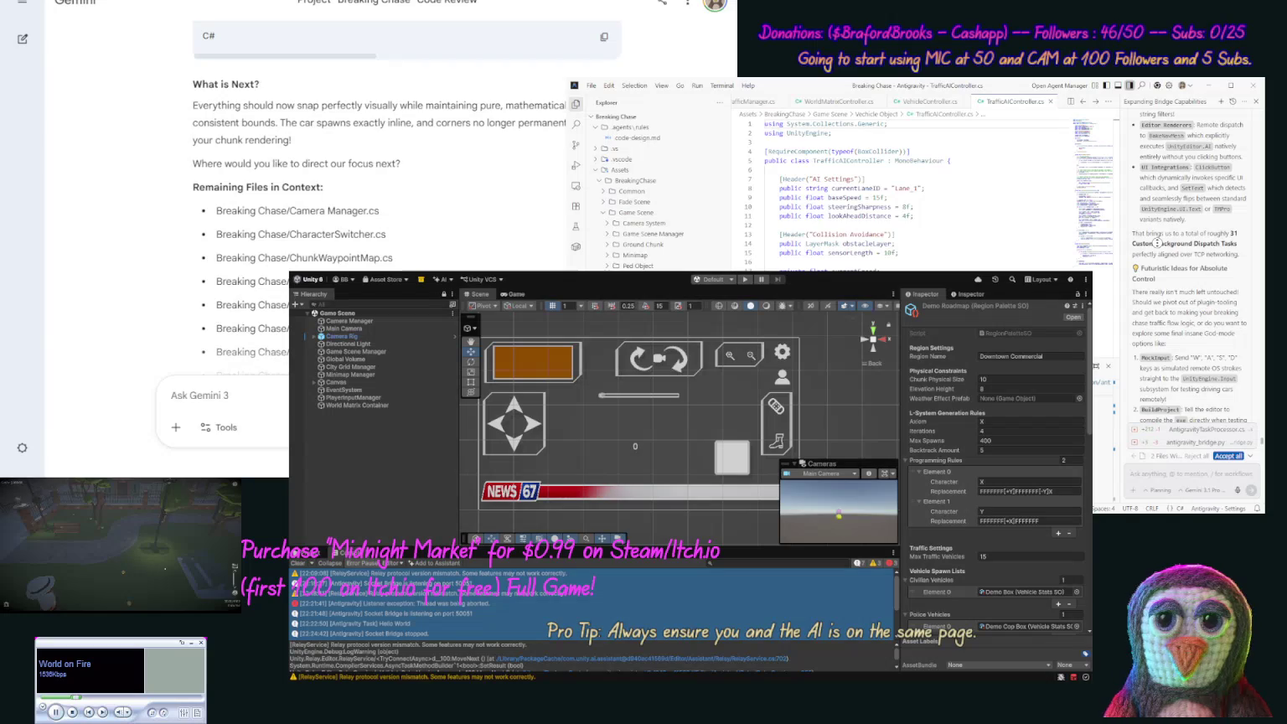
scroll(1157, 249, "down", 3)
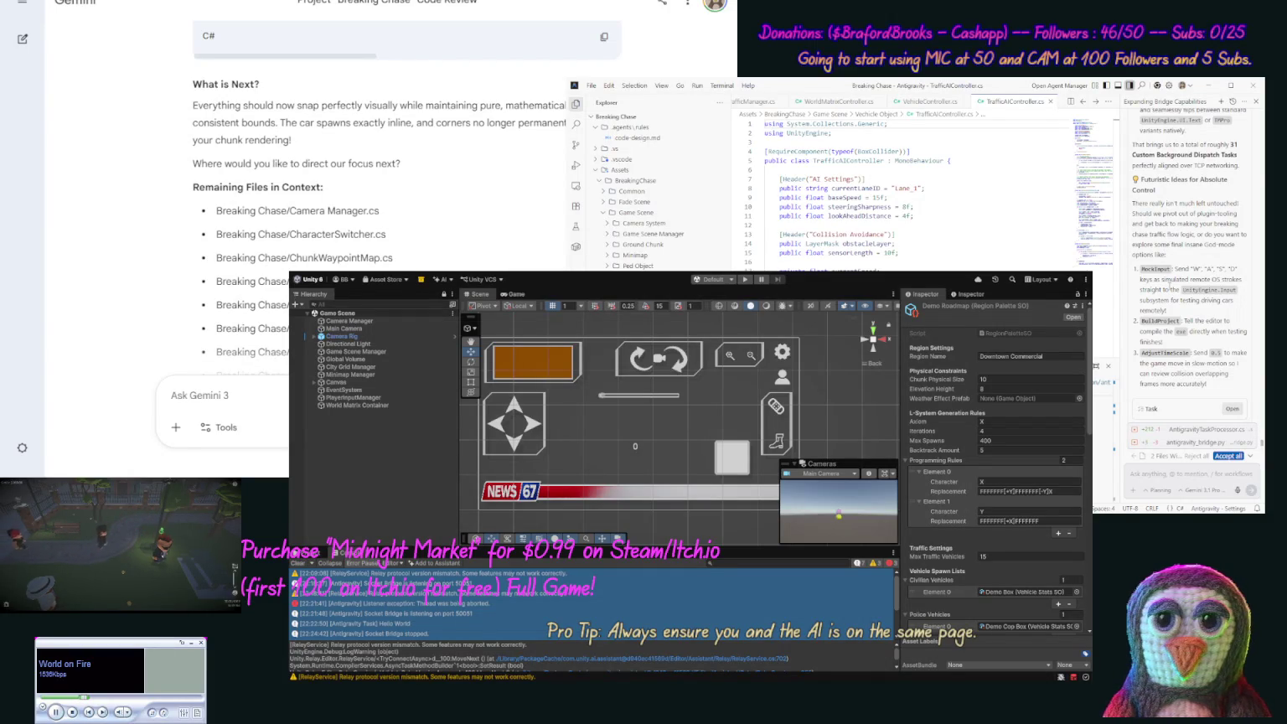
left_click_drag(1207, 384, 1142, 269)
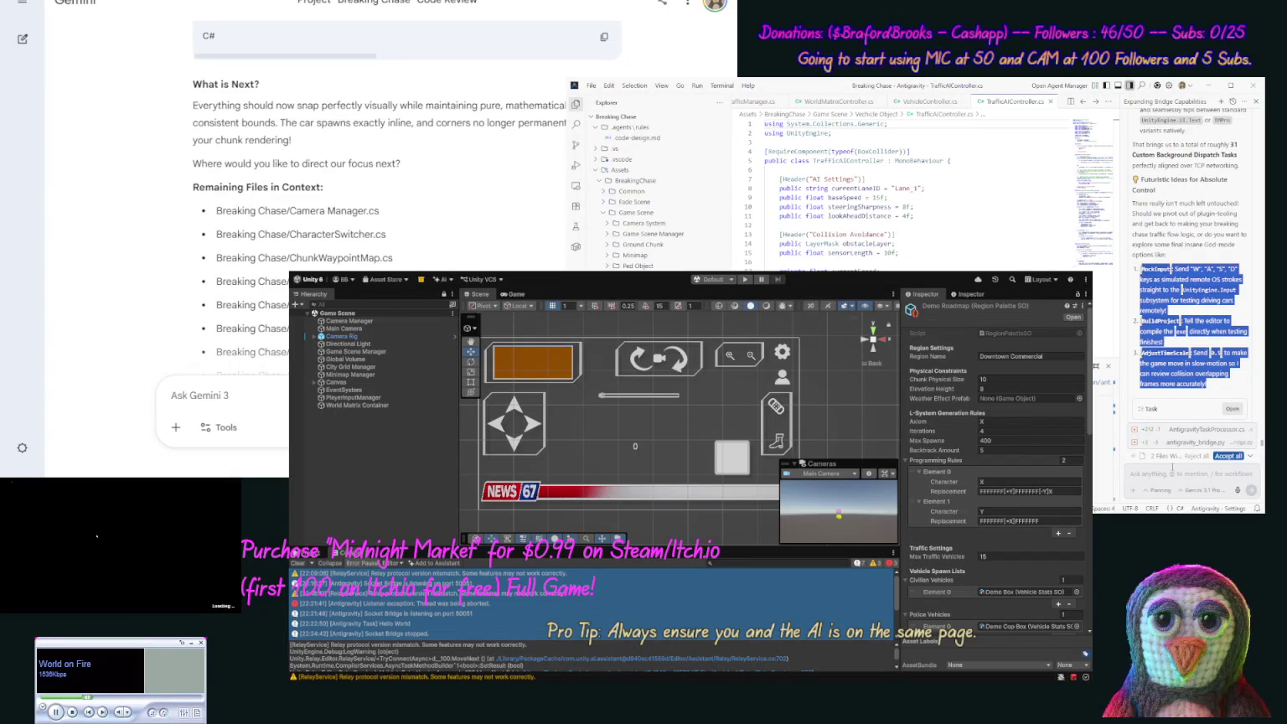
- Ask the agent to add the pasted ideas plus Shader Graph and Visual Scripting controls
left_click(1173, 469)
type("Let's add in")
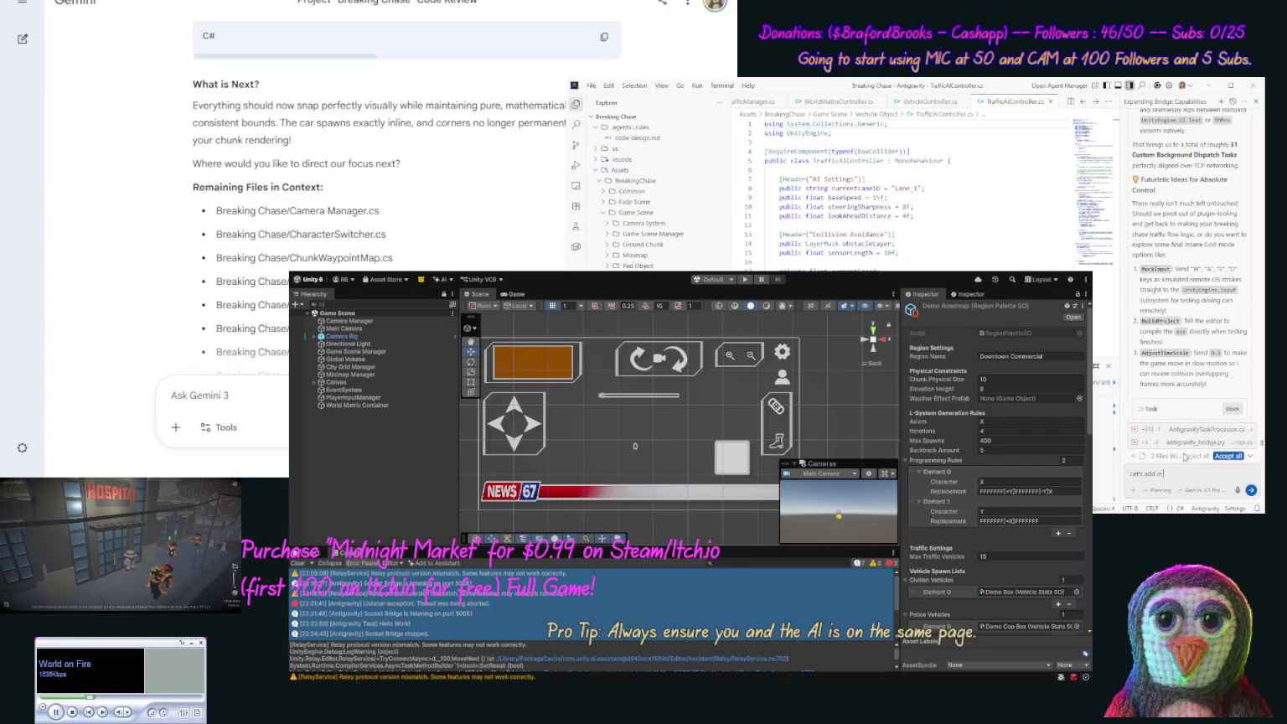
key("ctrl+v")
type("Task,")
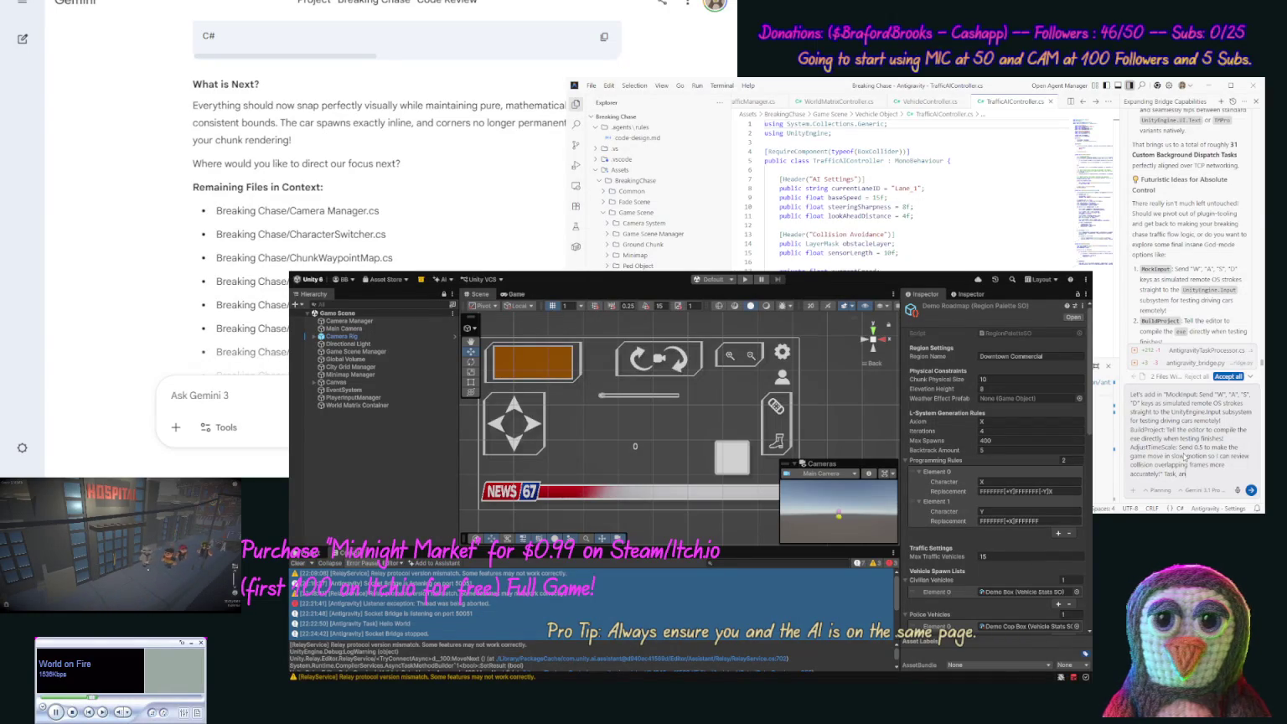
type(" and then some more ideas like this to extend your power in U")
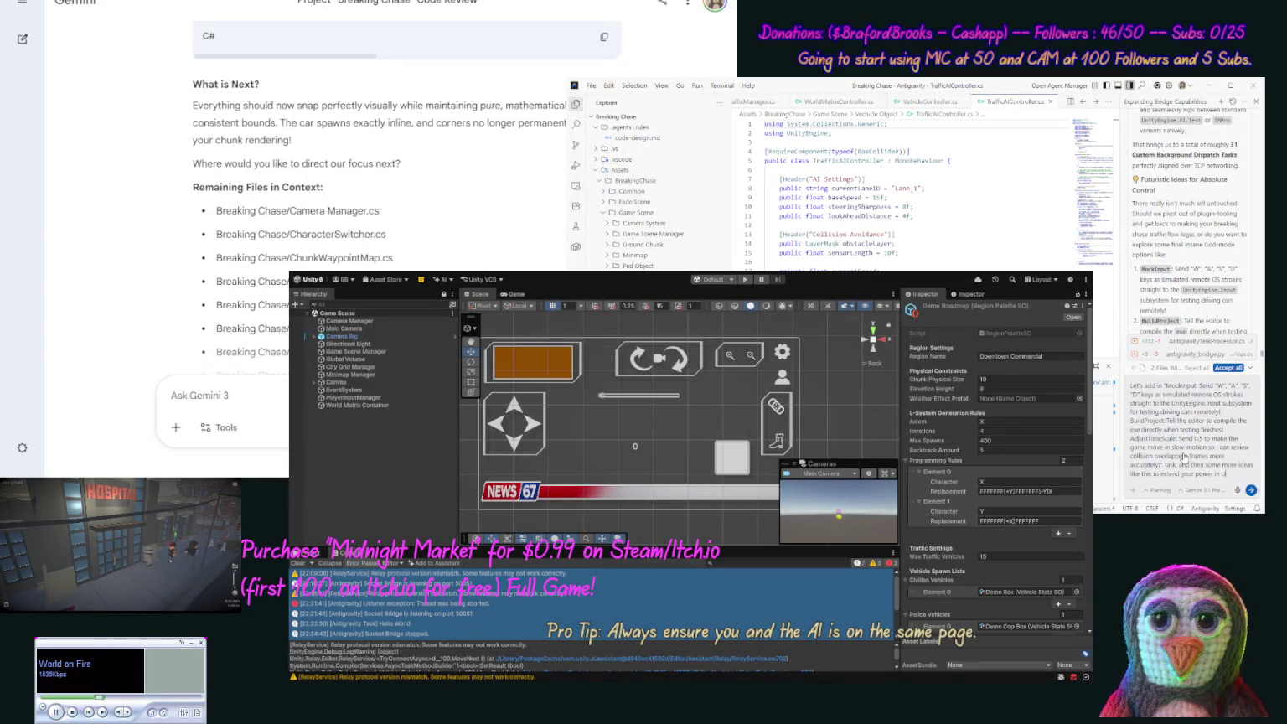
type("nity,")
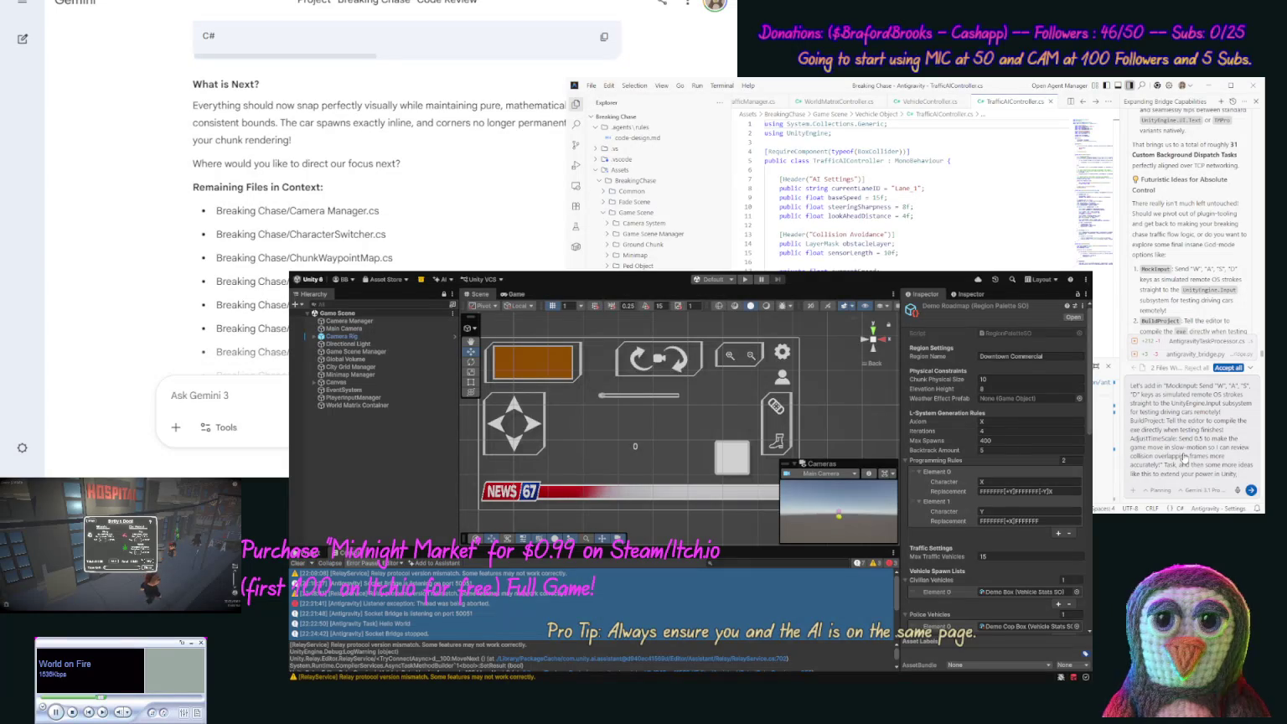
type(" amybe some Visual")
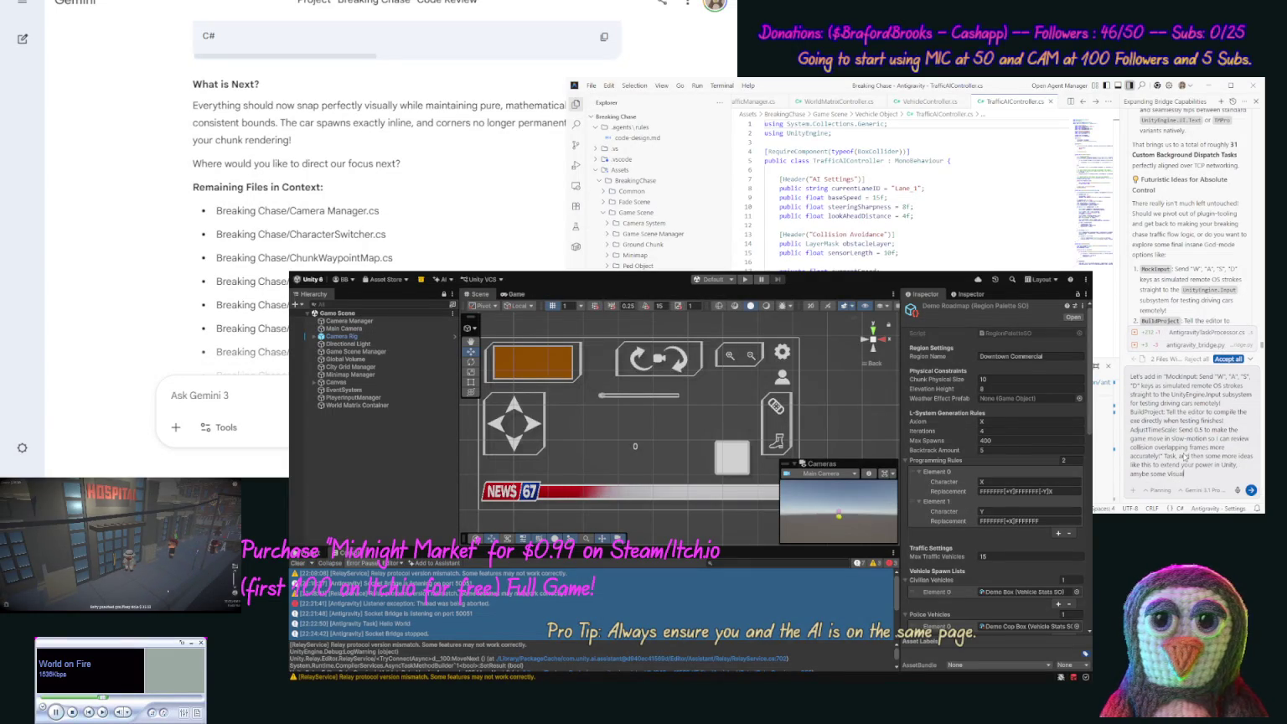
type(" controls")
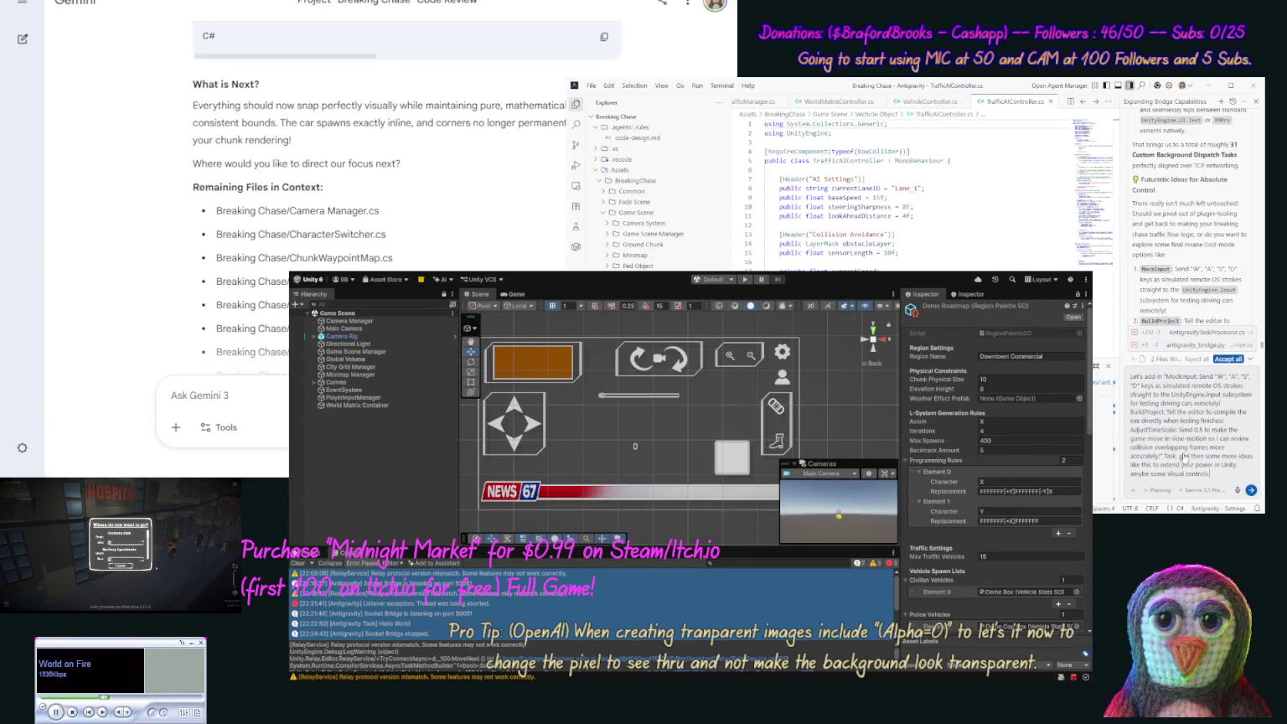
type(" for")
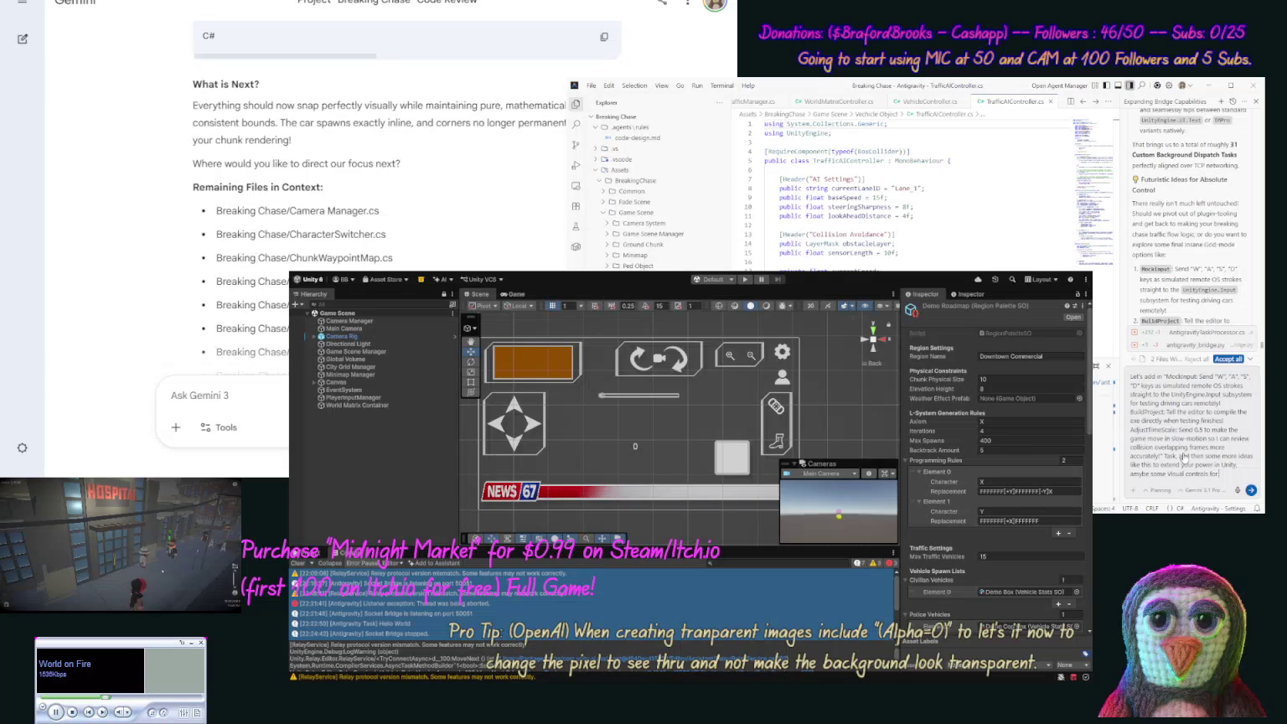
type(" Shader GRa")
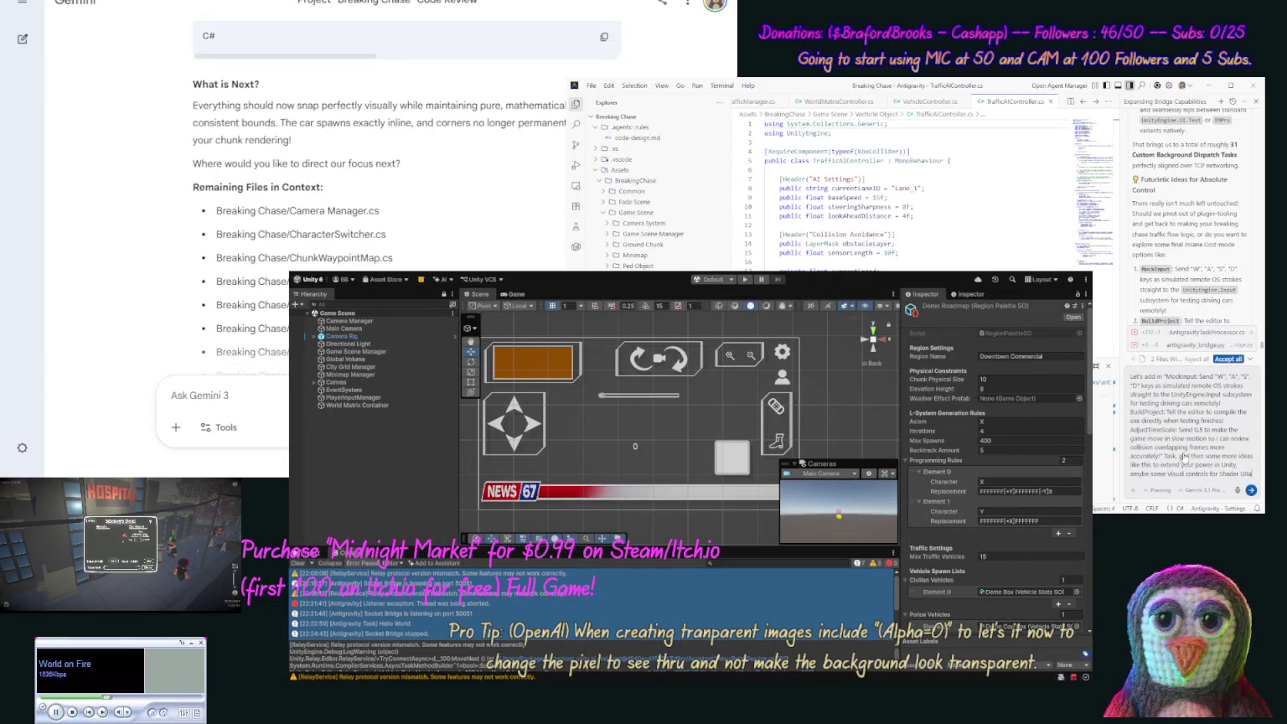
type("ph and Visual")
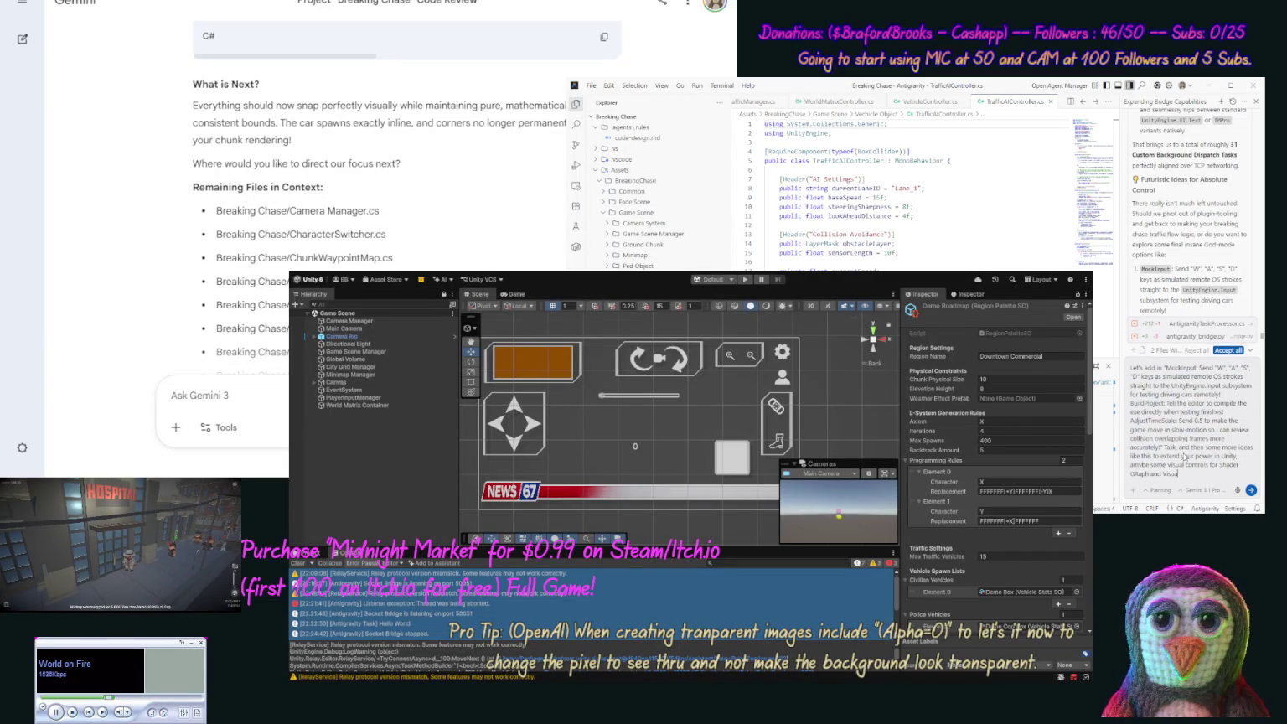
type(" Scripting")
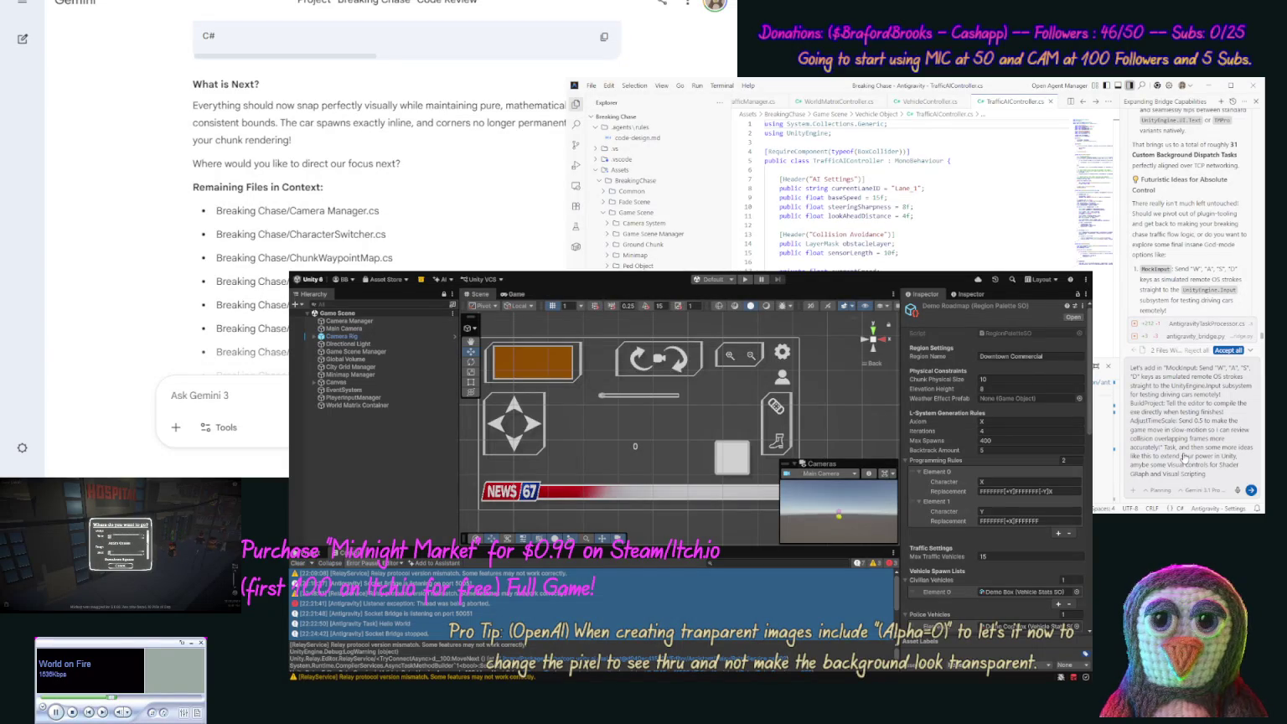
type(" handling.")
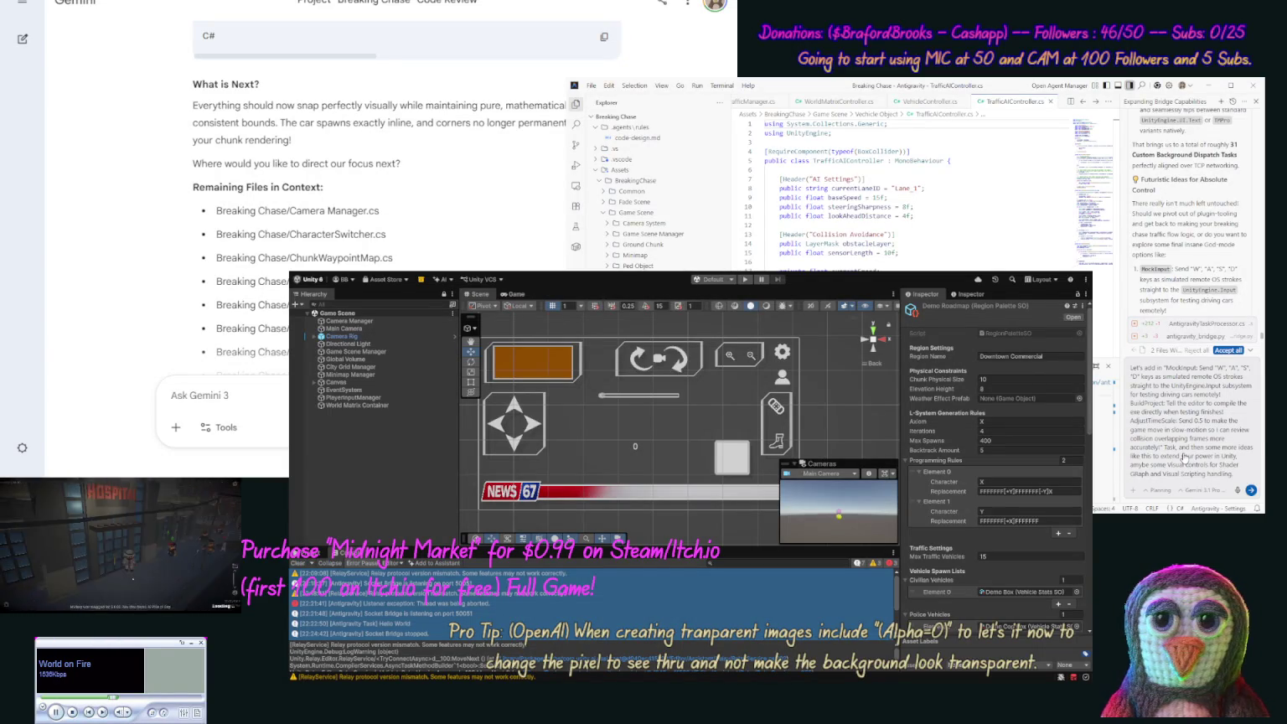
key("Return")
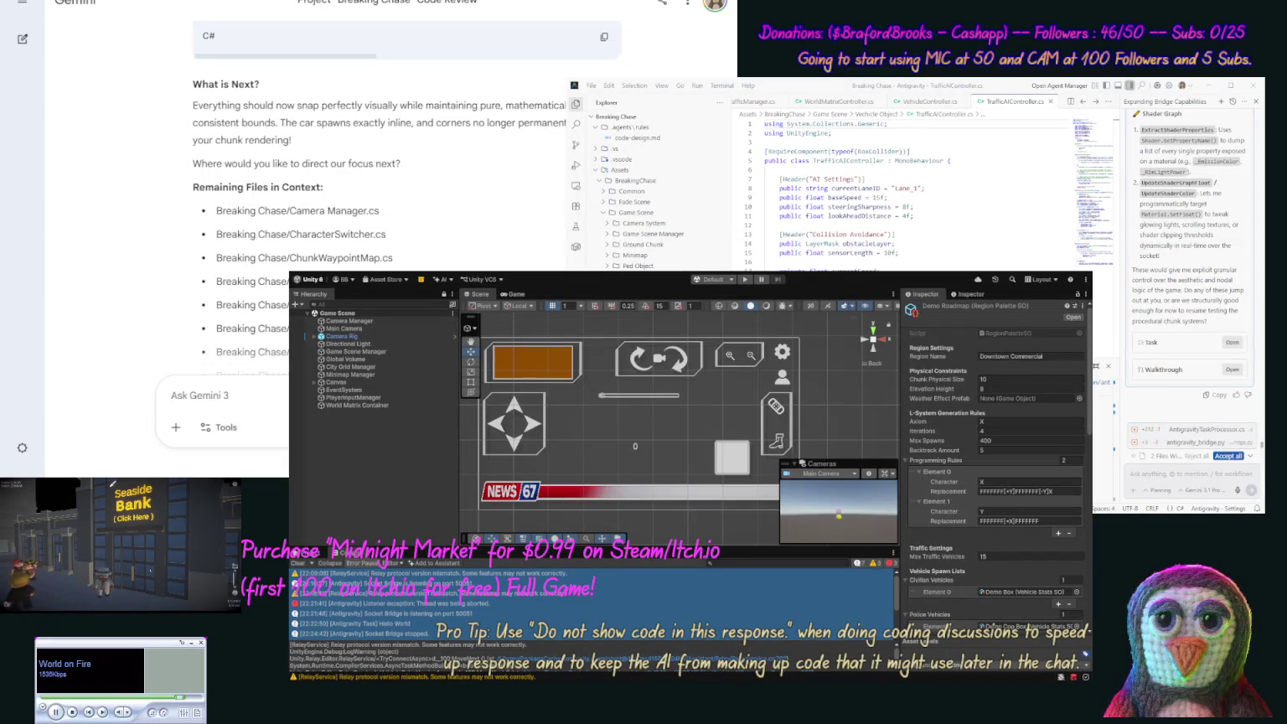
left_click(1253, 249)
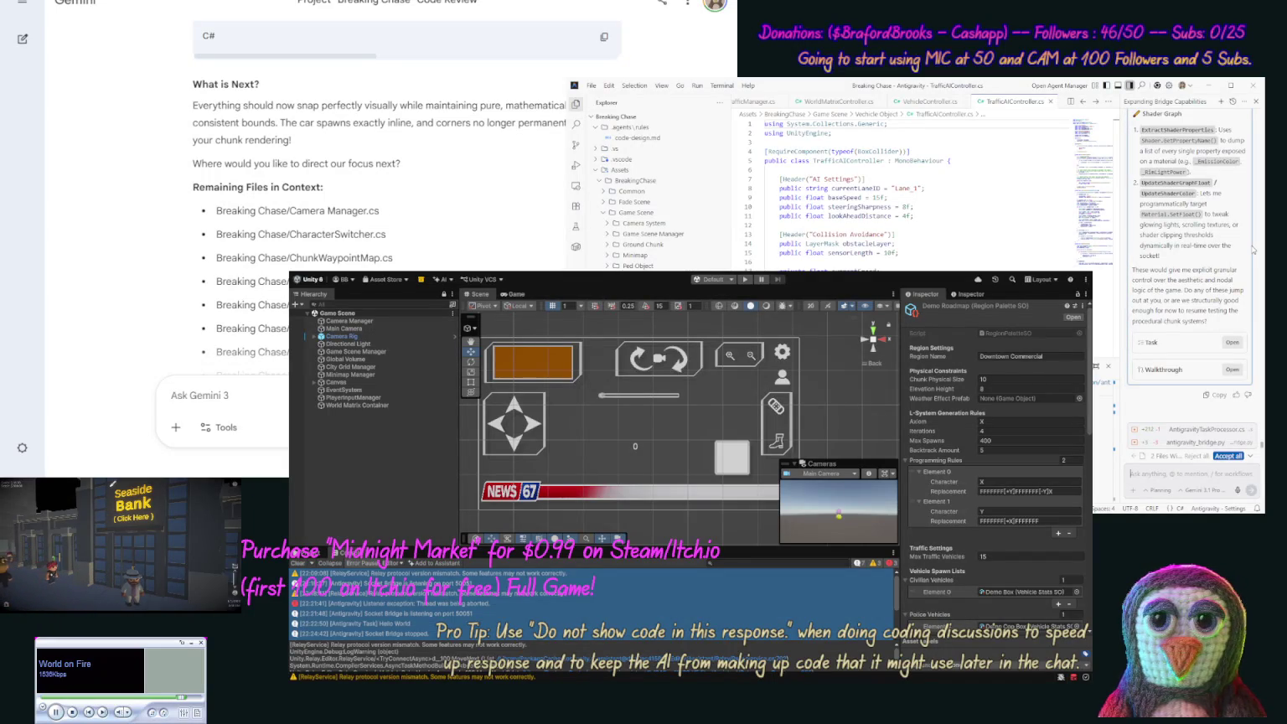
scroll(1177, 268, "up", 5)
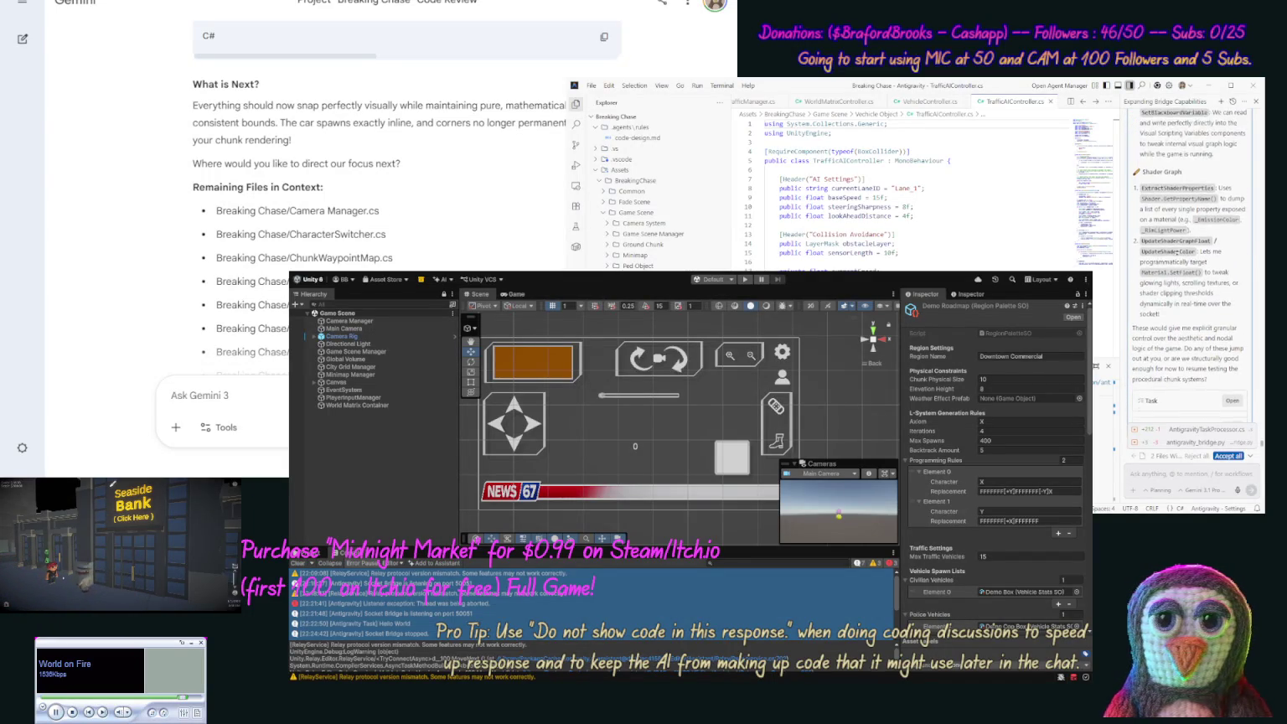
scroll(1177, 248, "up", 5)
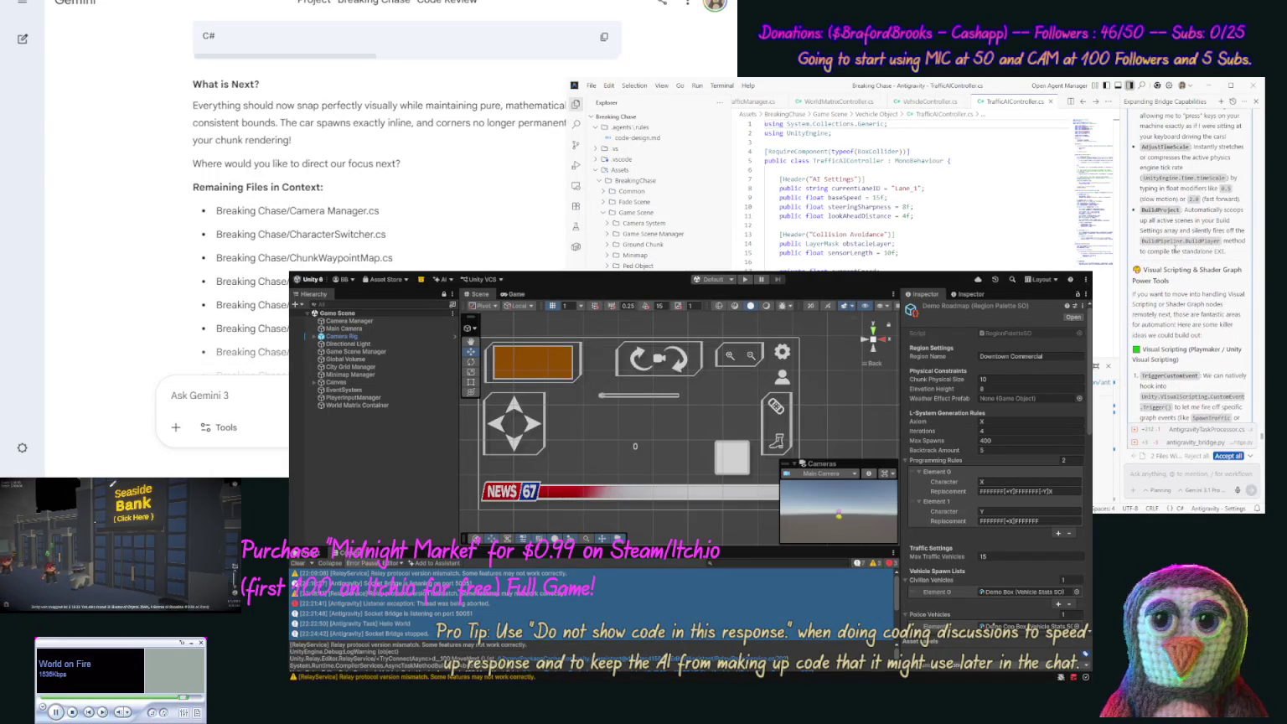
scroll(1173, 214, "down", 3)
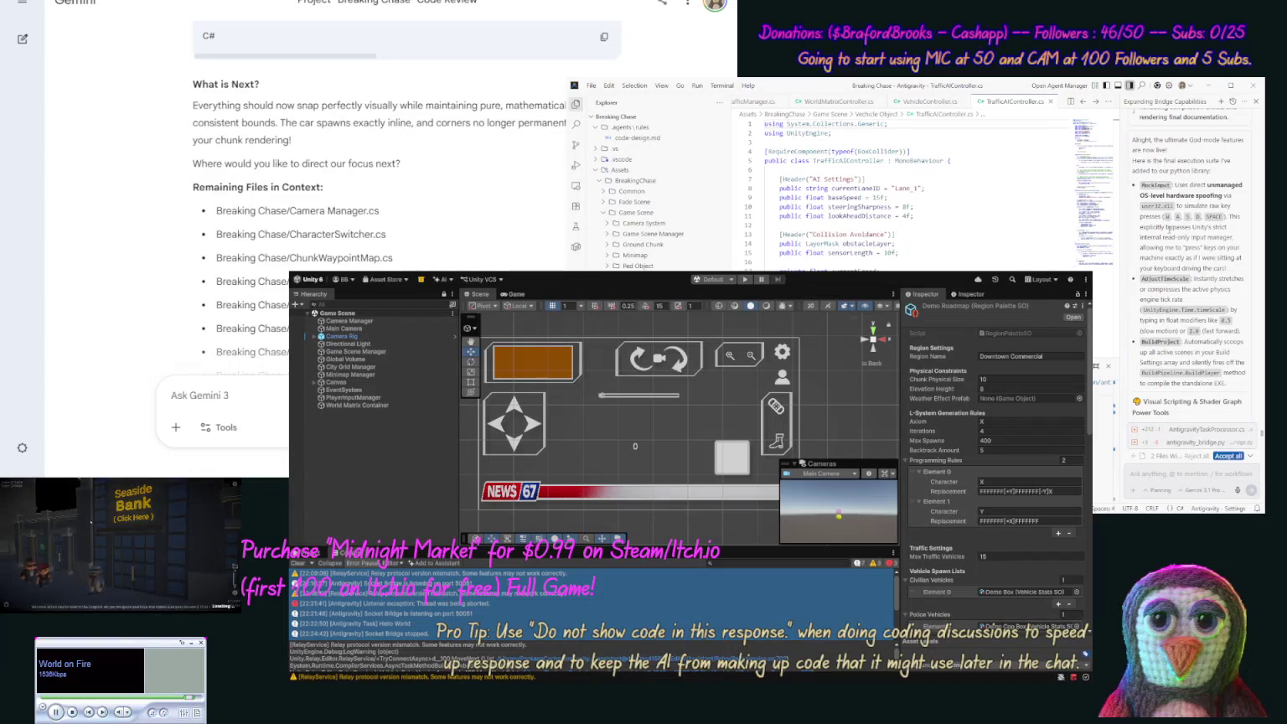
scroll(1167, 230, "down", 5)
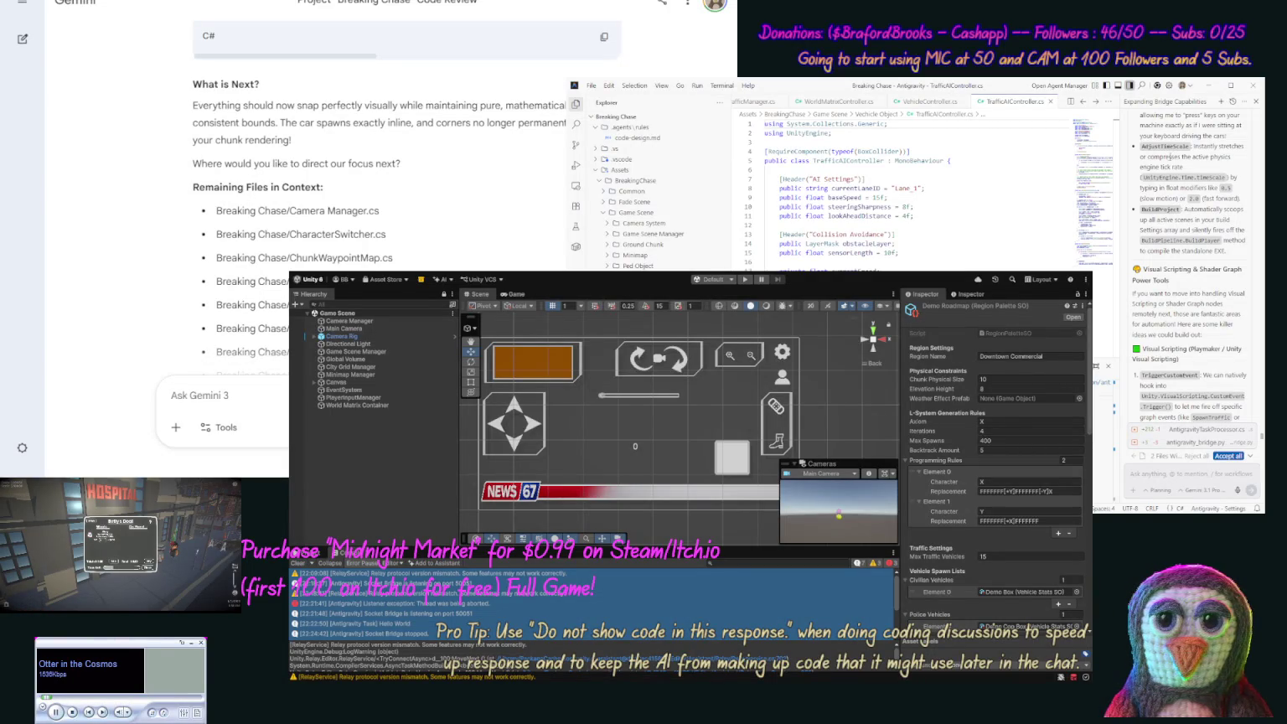
scroll(1162, 190, "down", 3)
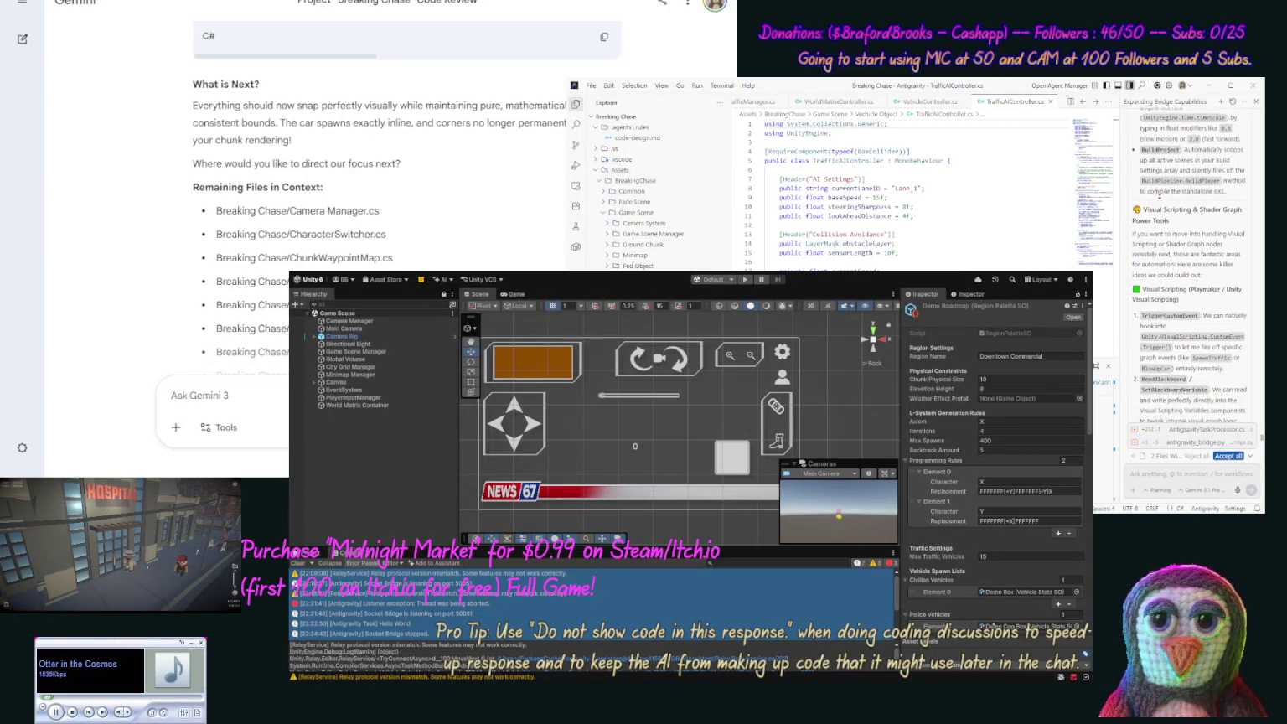
scroll(1157, 191, "down", 1)
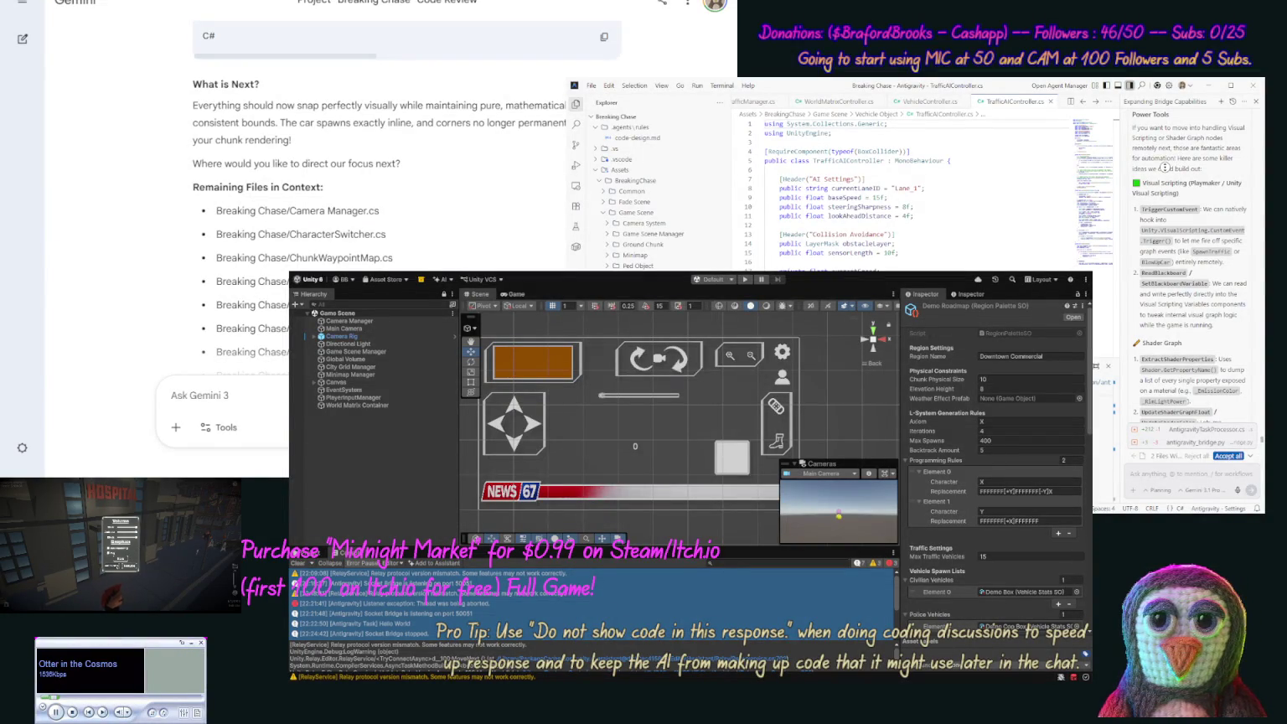
scroll(1164, 174, "down", 1)
scroll(1164, 182, "down", 1)
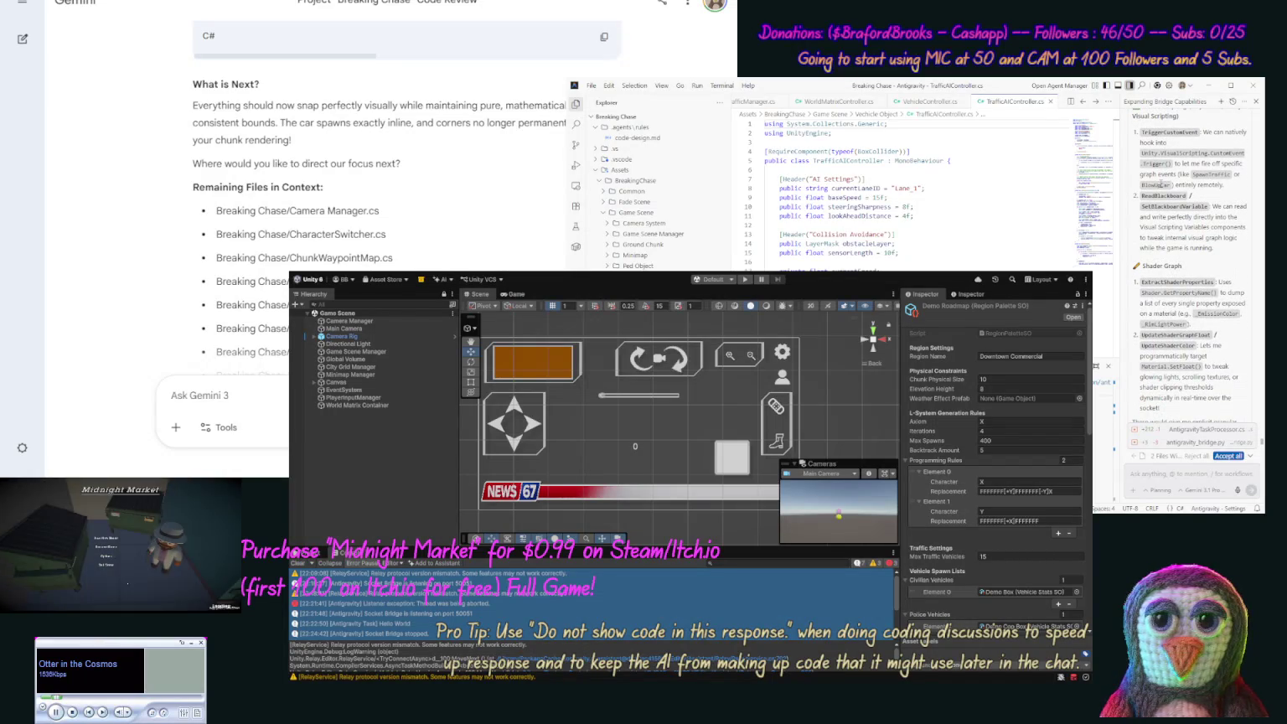
scroll(1160, 189, "down", 3)
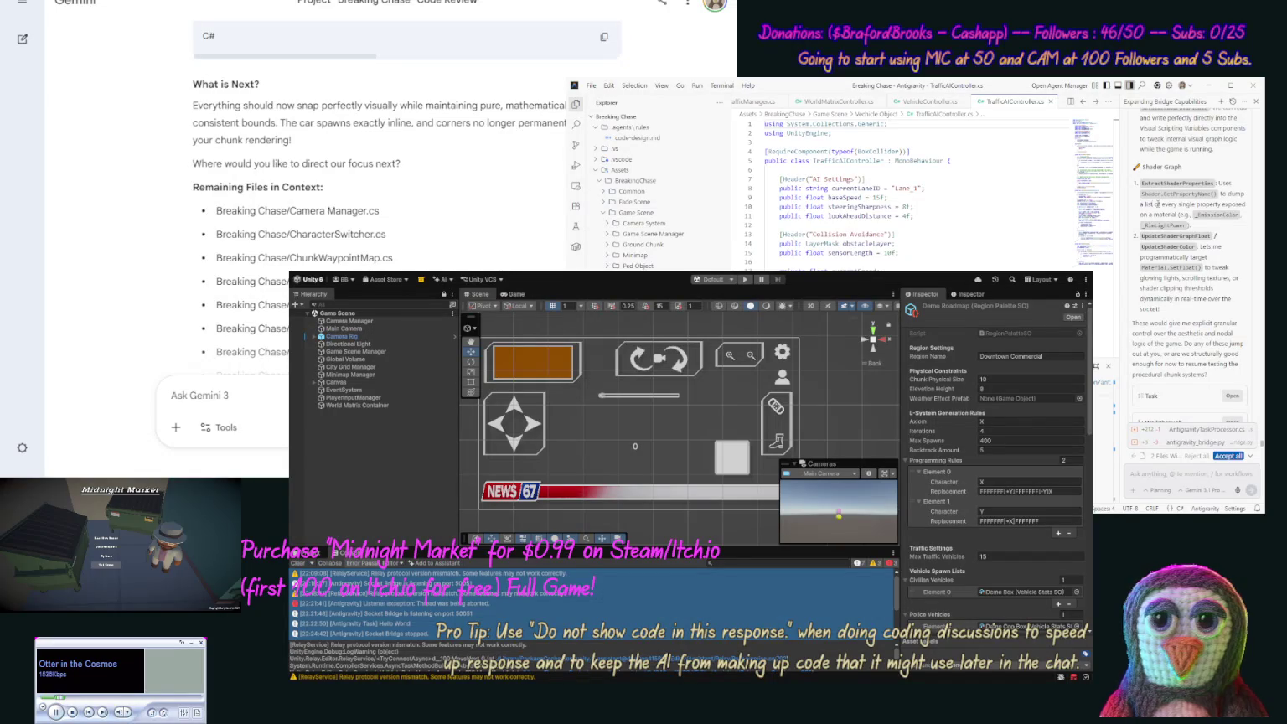
scroll(1156, 210, "down", 2)
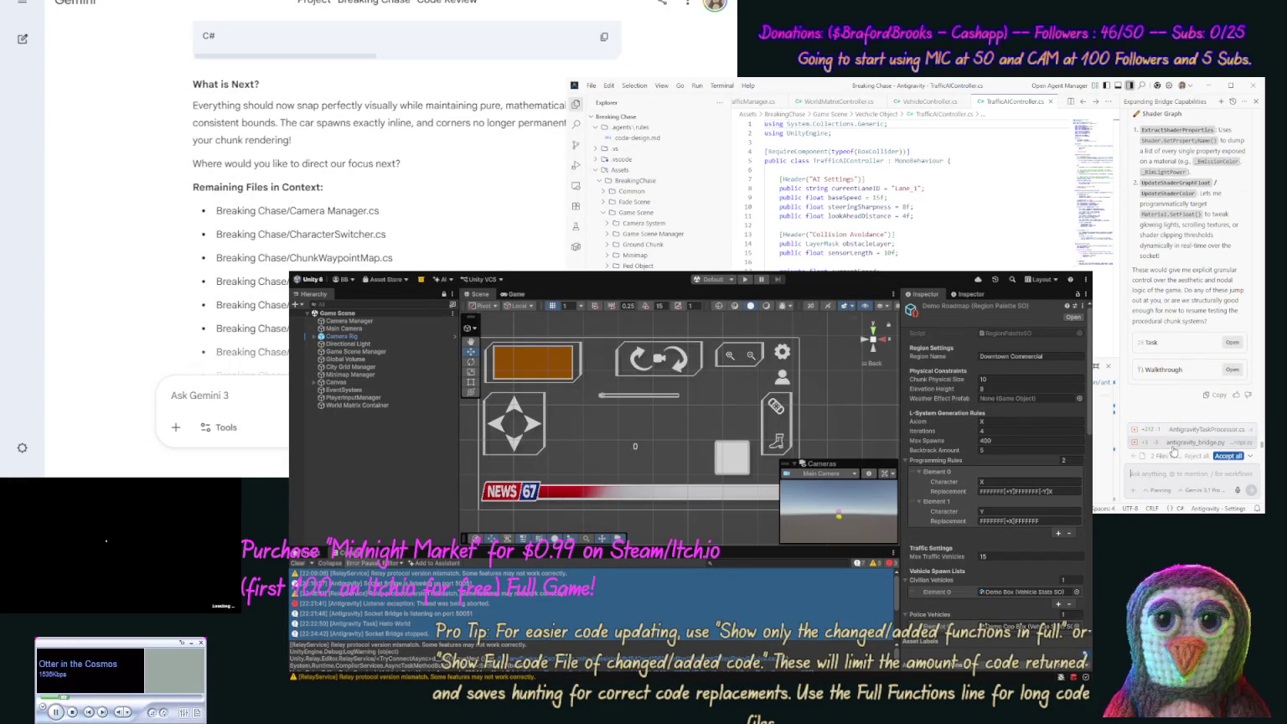
- Request a file-side bridge suite for finding and creating materials, shaders, files and scene objects
type("OK")
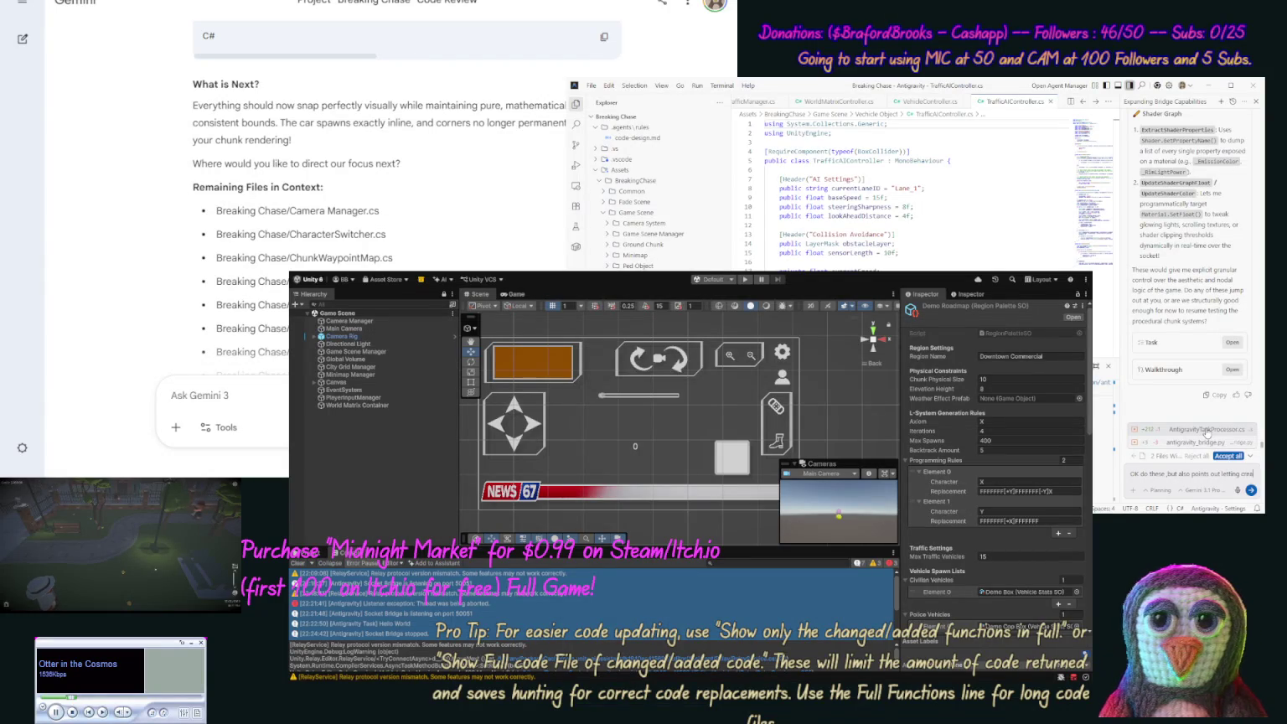
type("te objects")
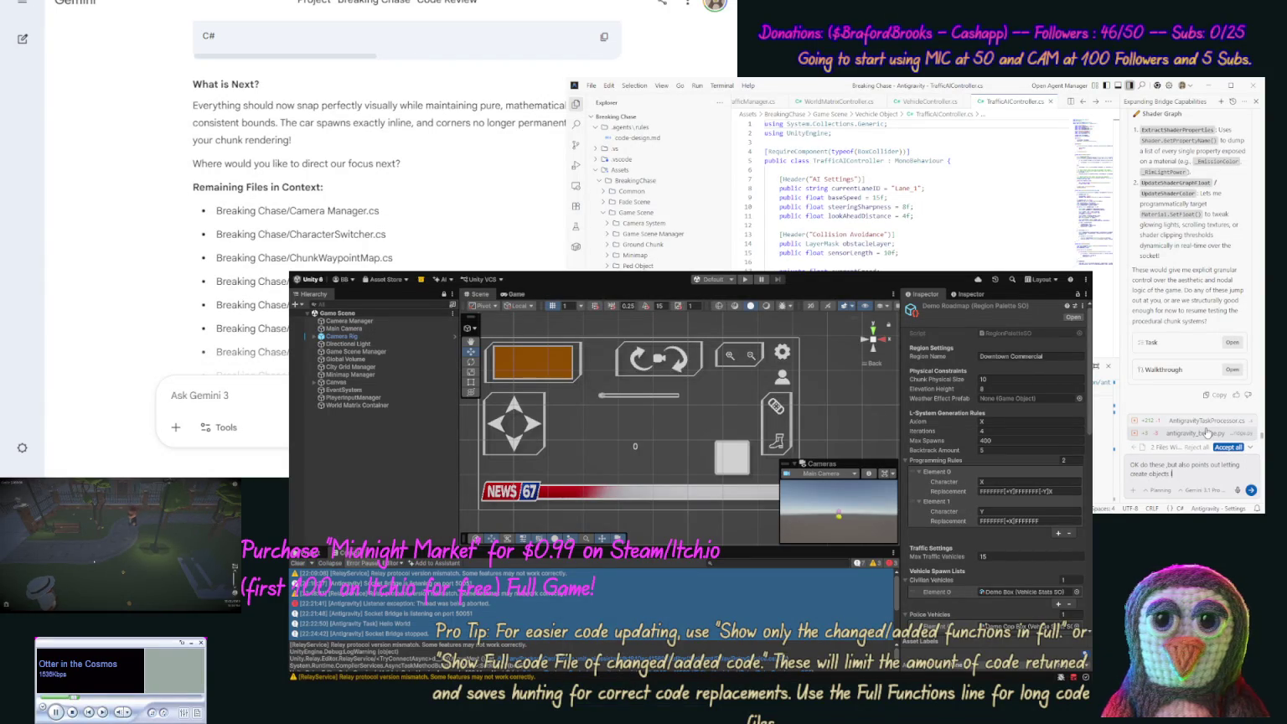
type("erails and")
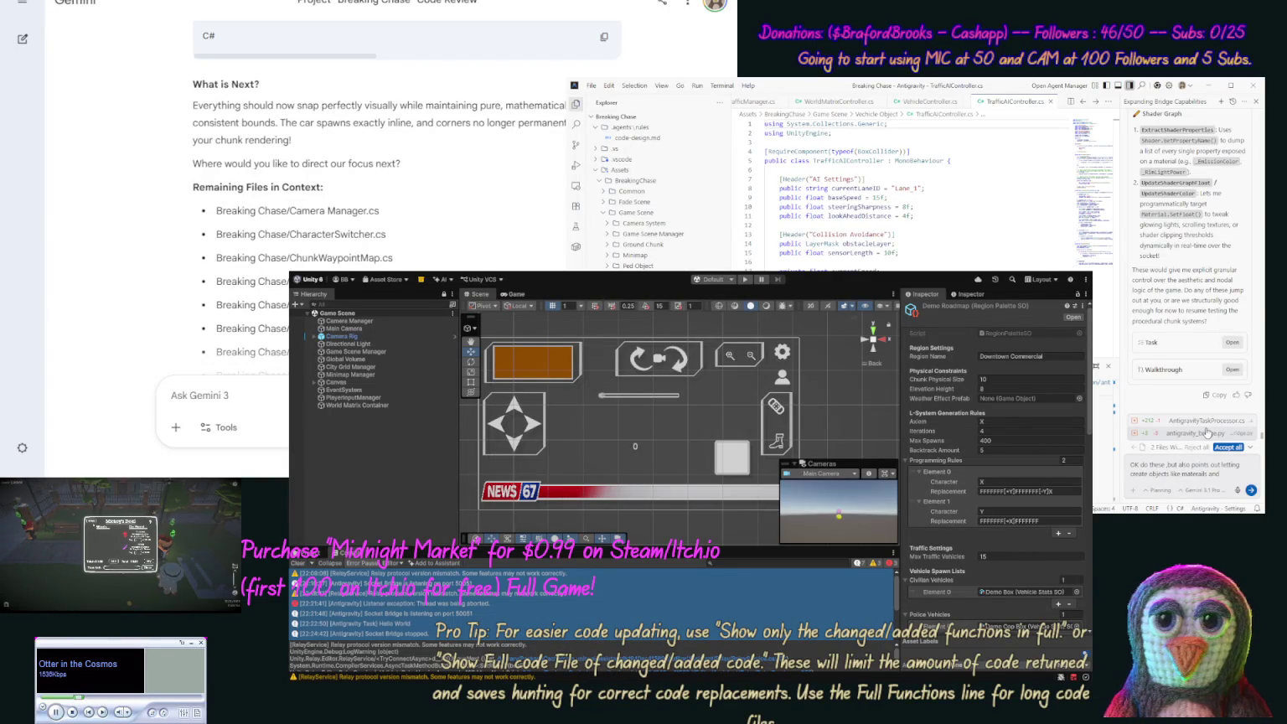
key("ctrl+shift+Left")
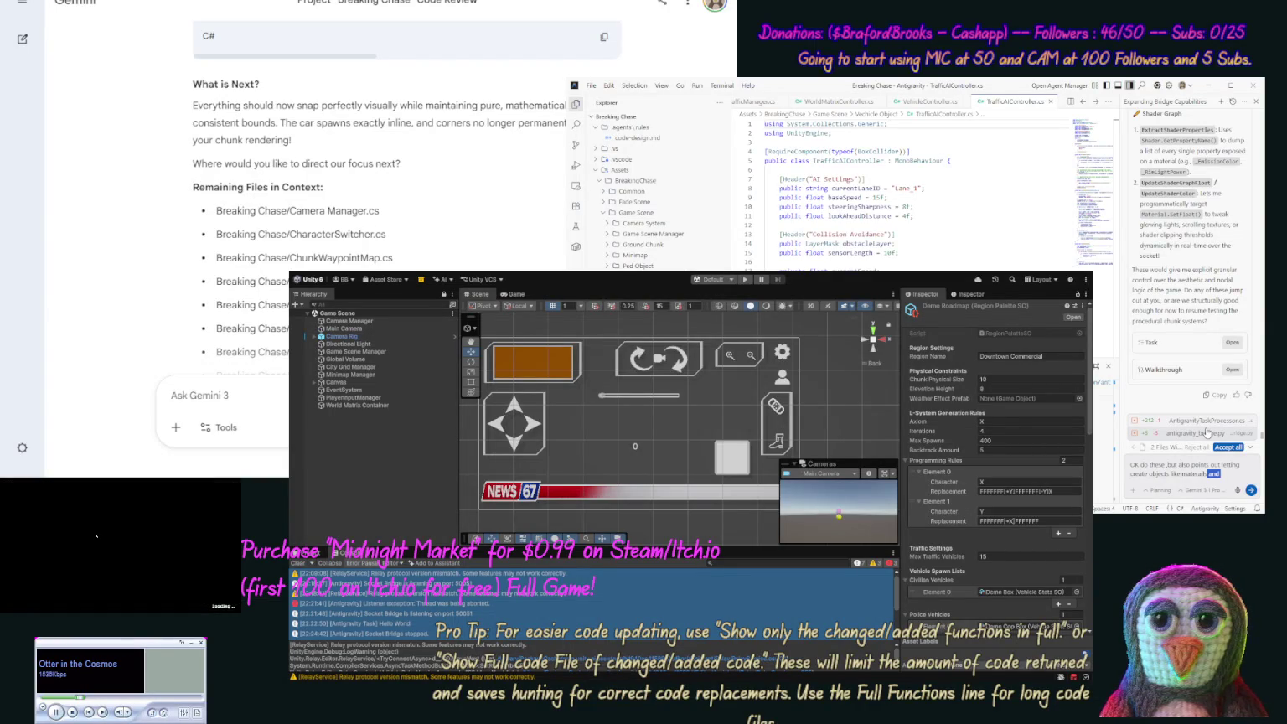
type("ers, ect,")
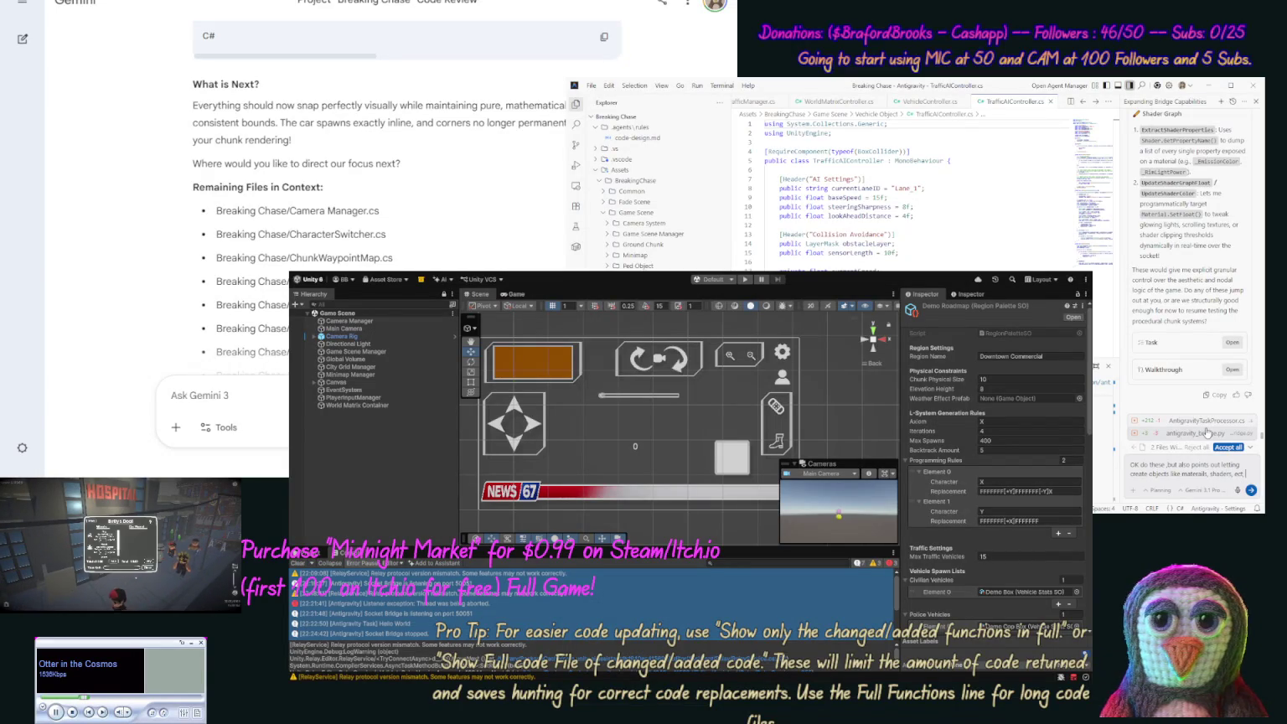
type(" as fa")
type("r as files, so")
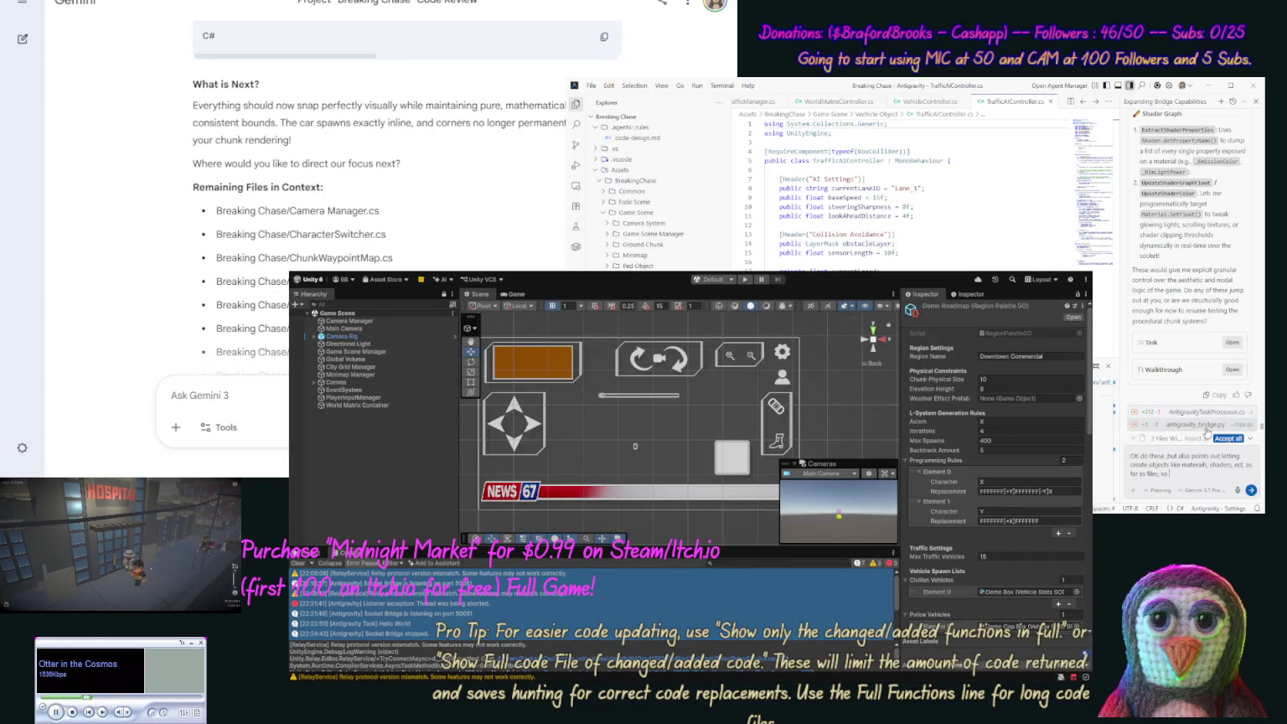
type(" you need to be able")
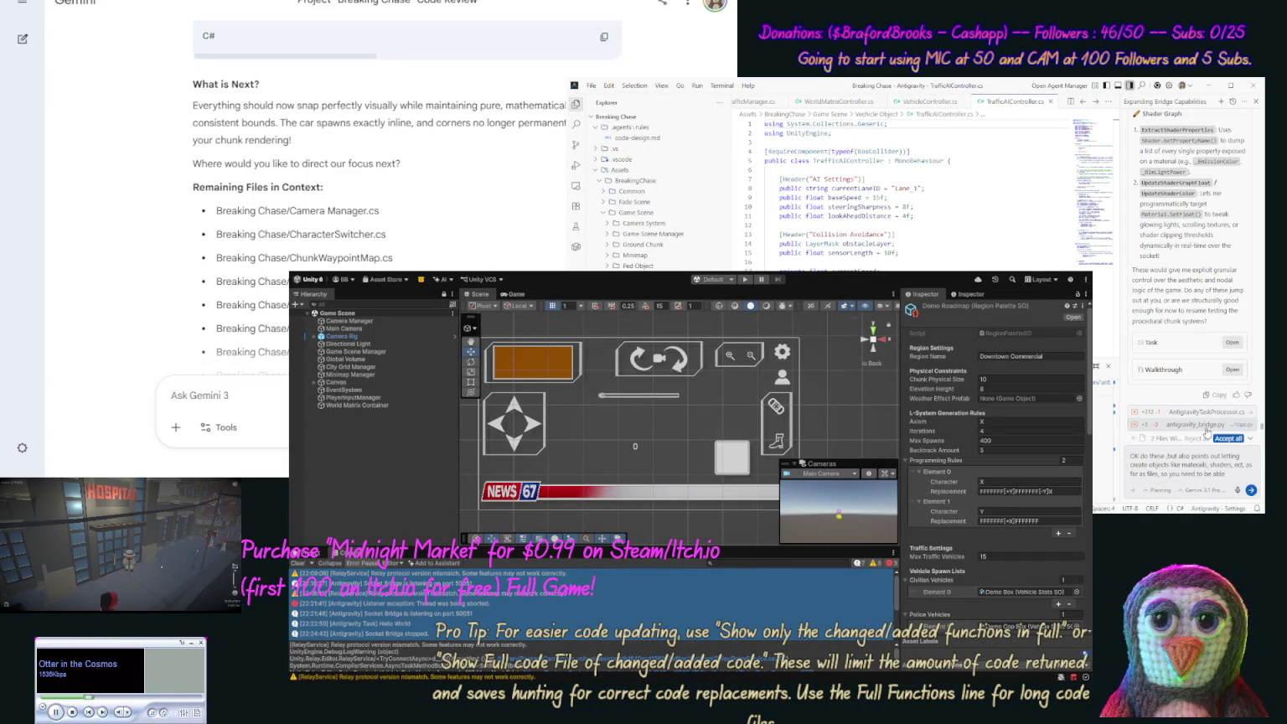
type(" to look fo")
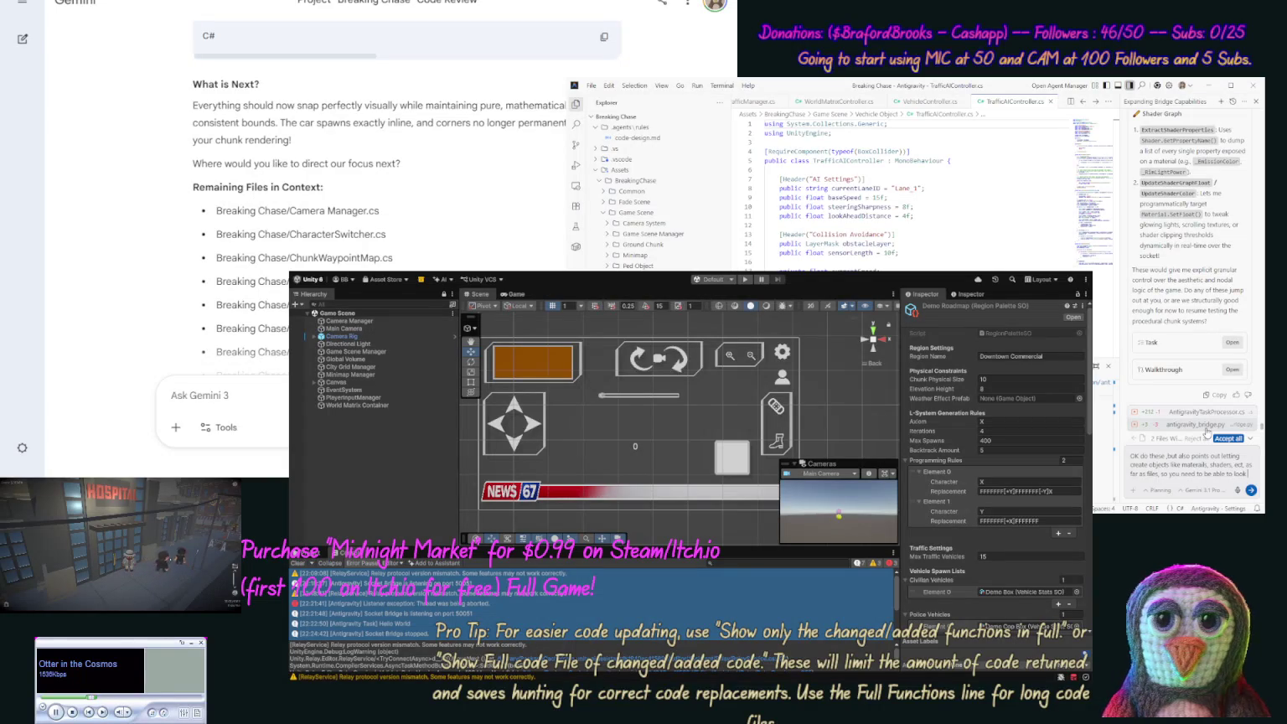
type("r files and all")
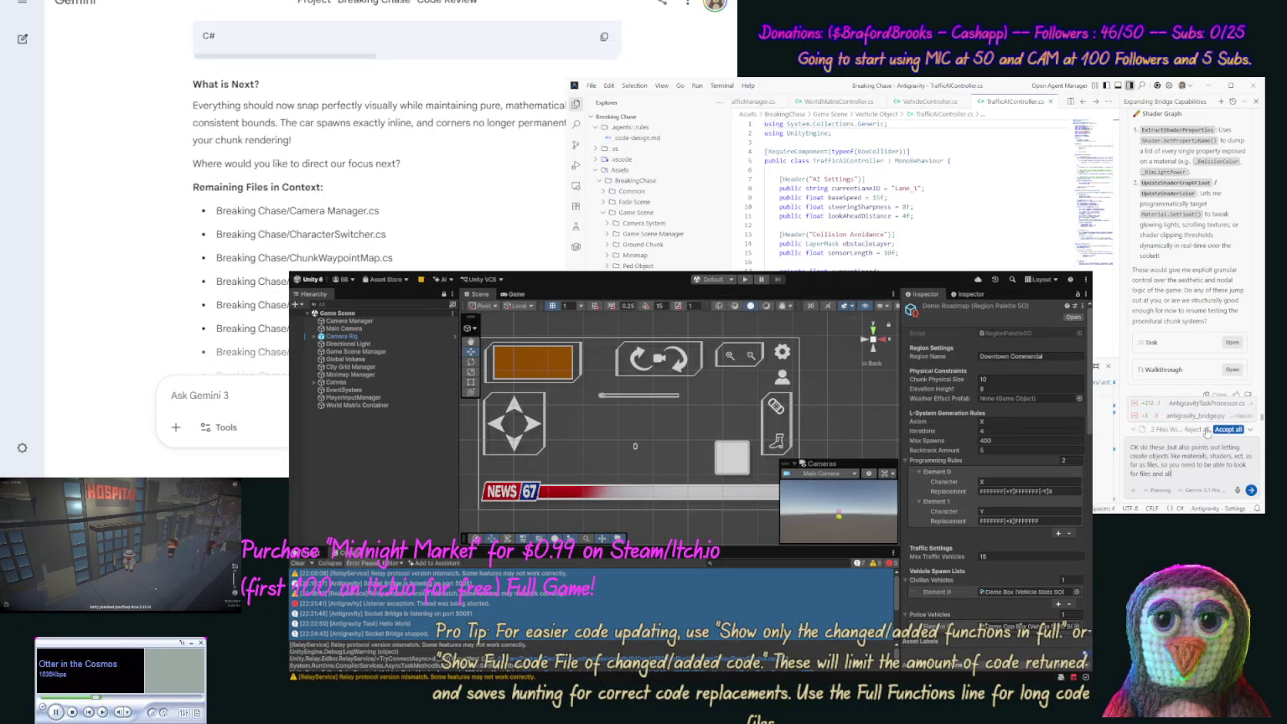
type("ow adding t")
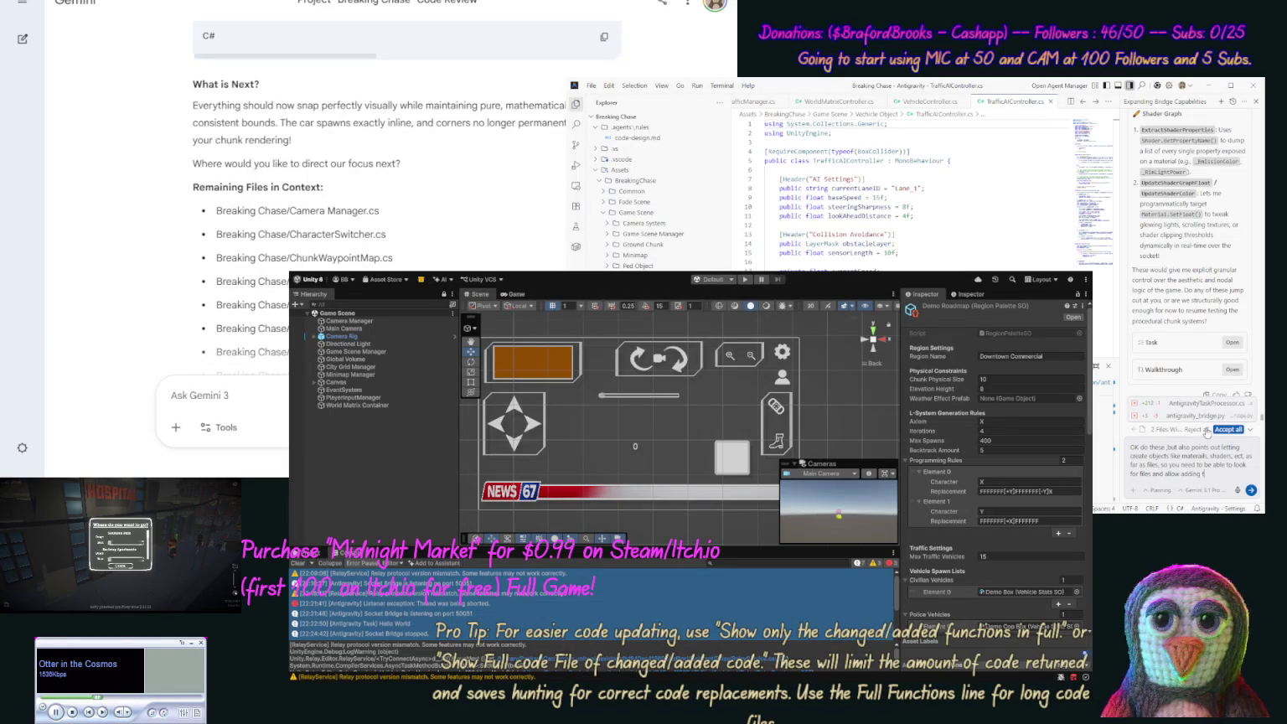
type("om objects, etc, amin")
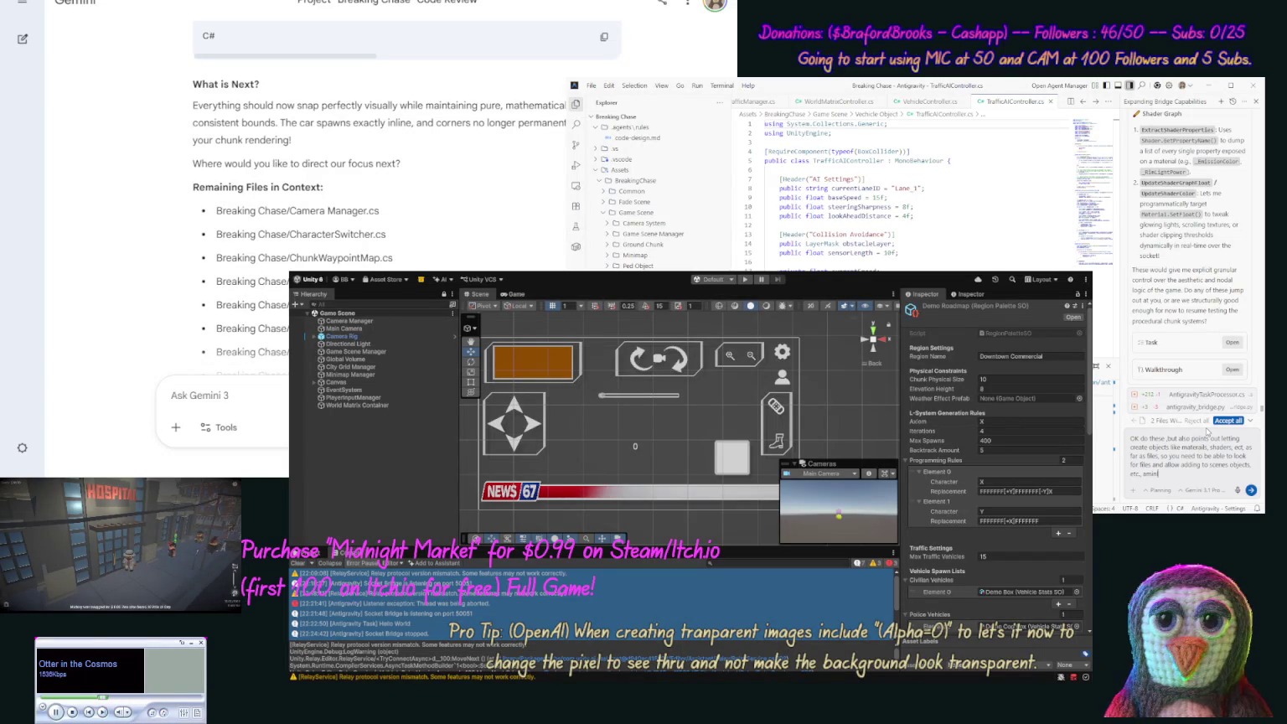
type("il")
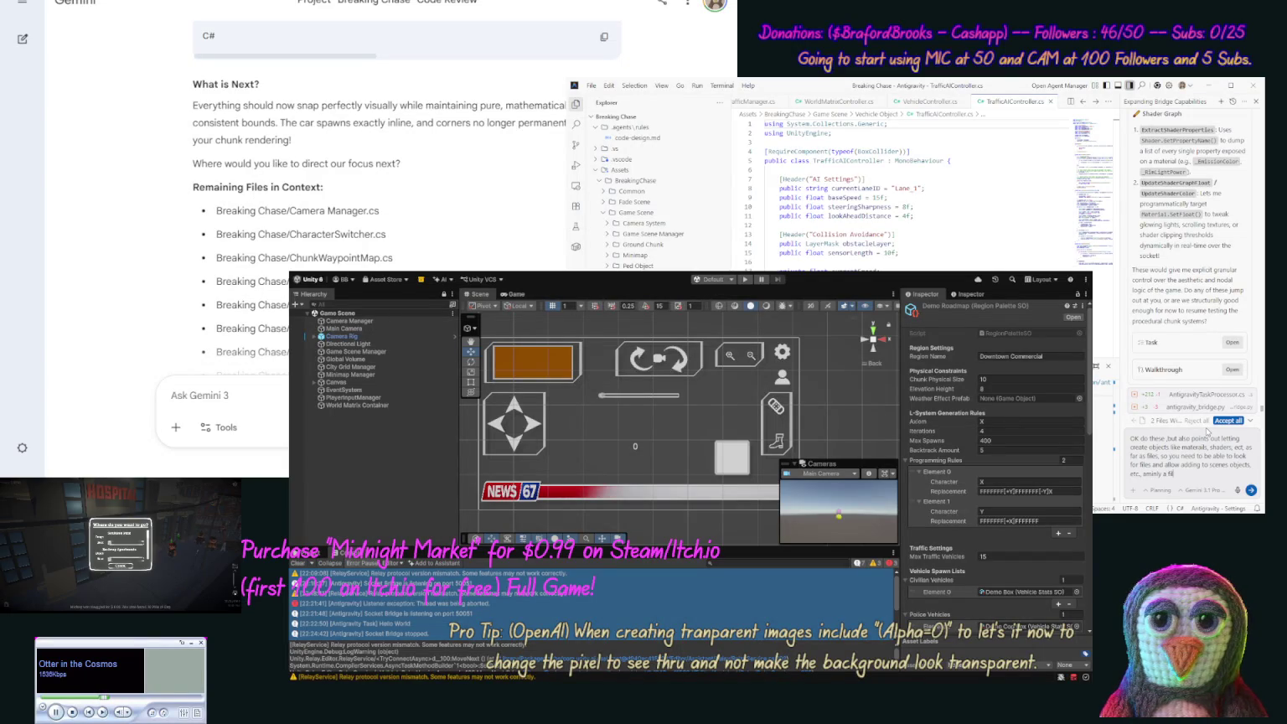
type("e side")
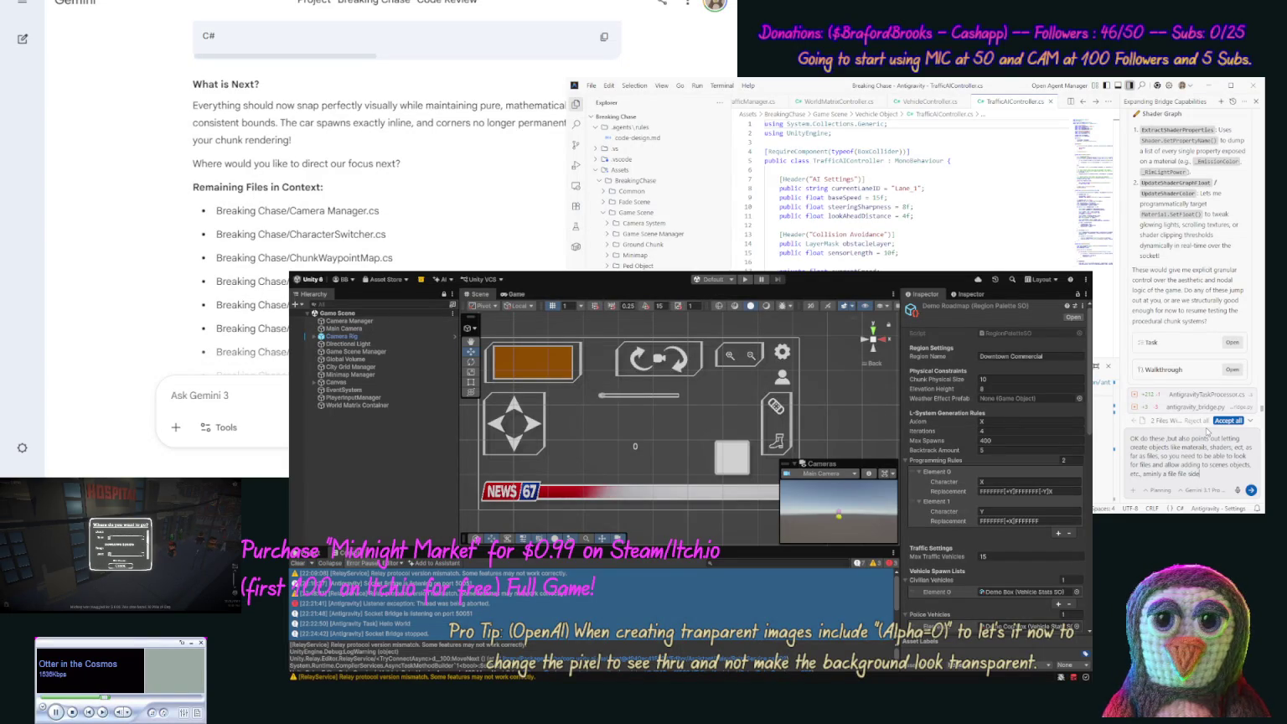
type(" suite fo")
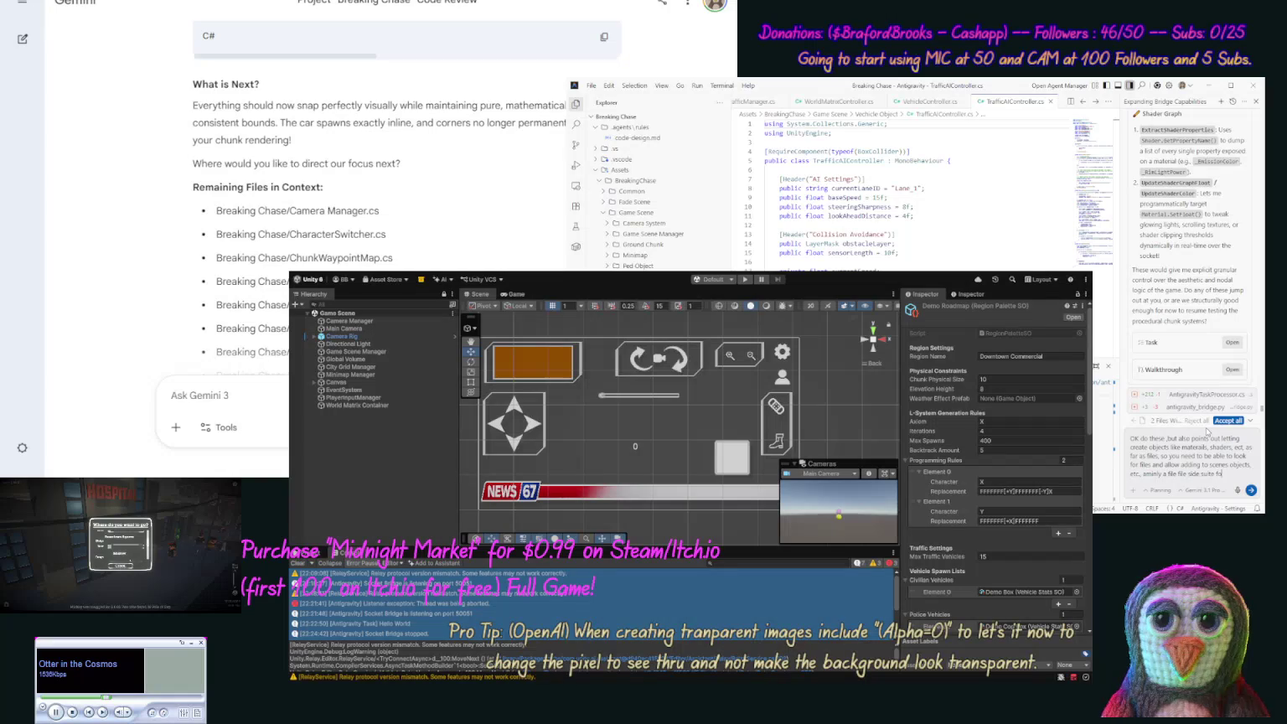
type("r our Bri")
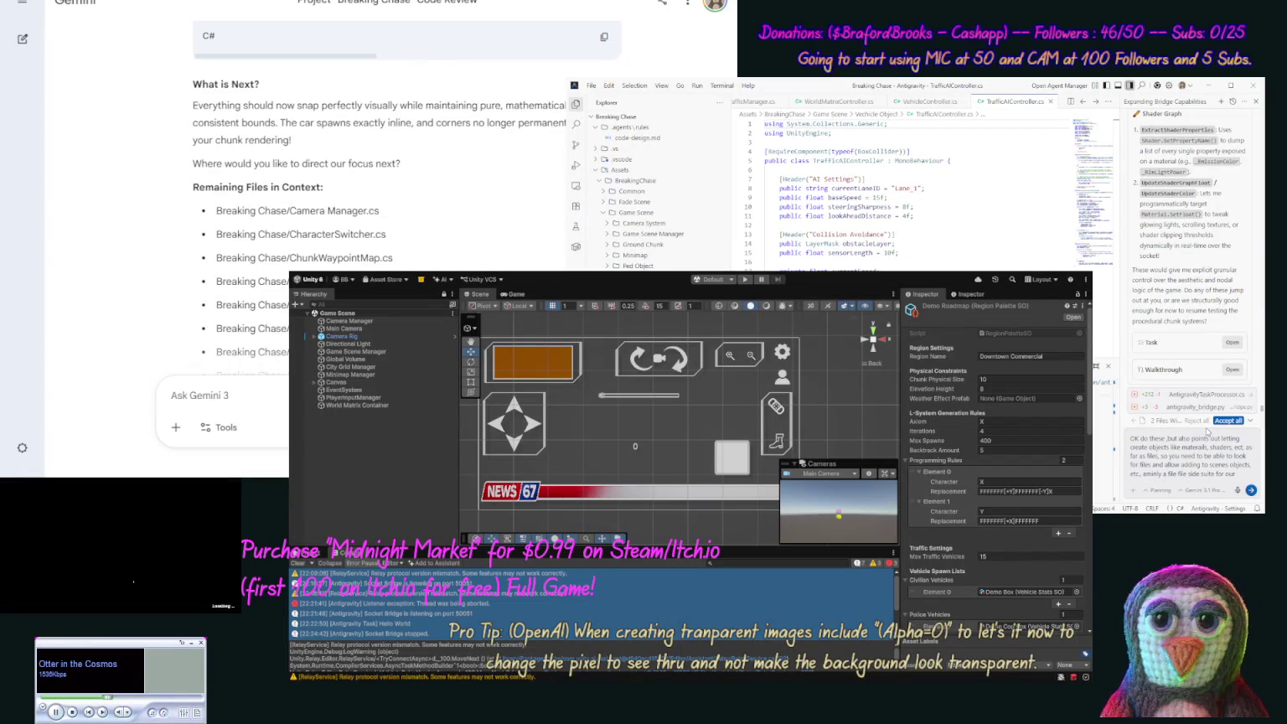
type("dge.")
key("Return")
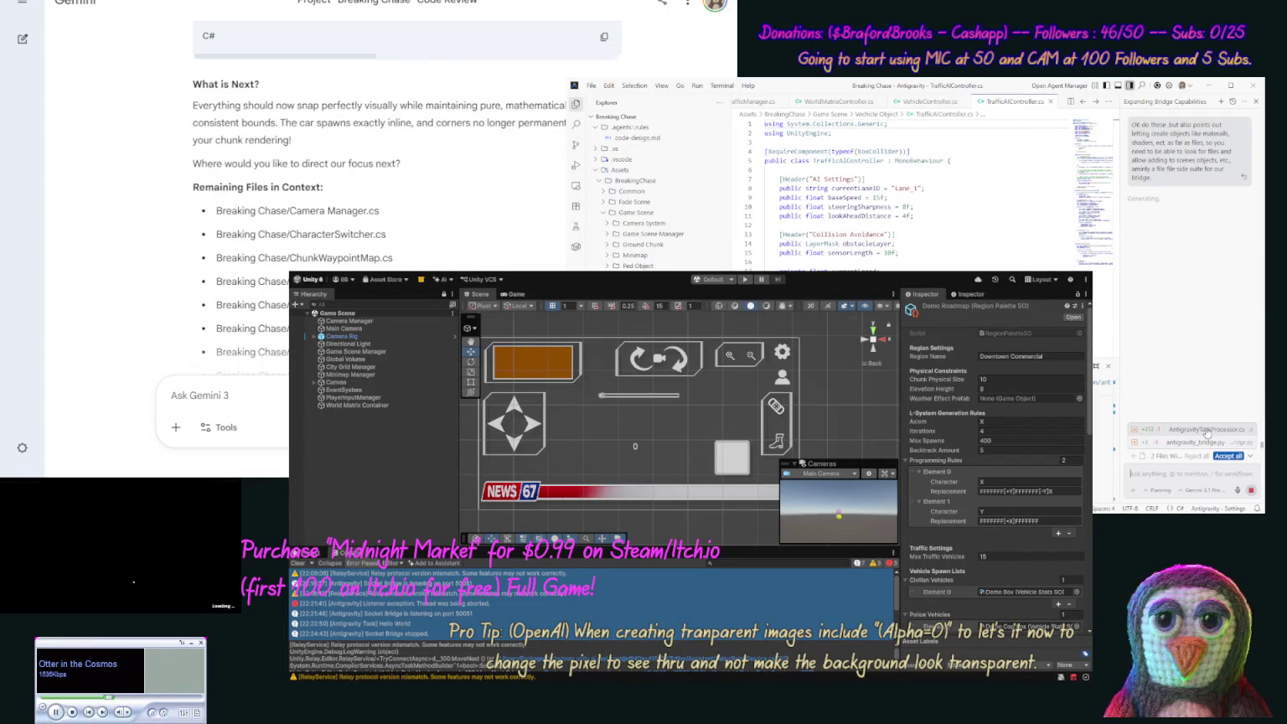
- Accept the pending edits to AntigravityTaskProcessor.cs and antigravity_bridge.py, briefly checking the notebook tab
left_click(1228, 456)
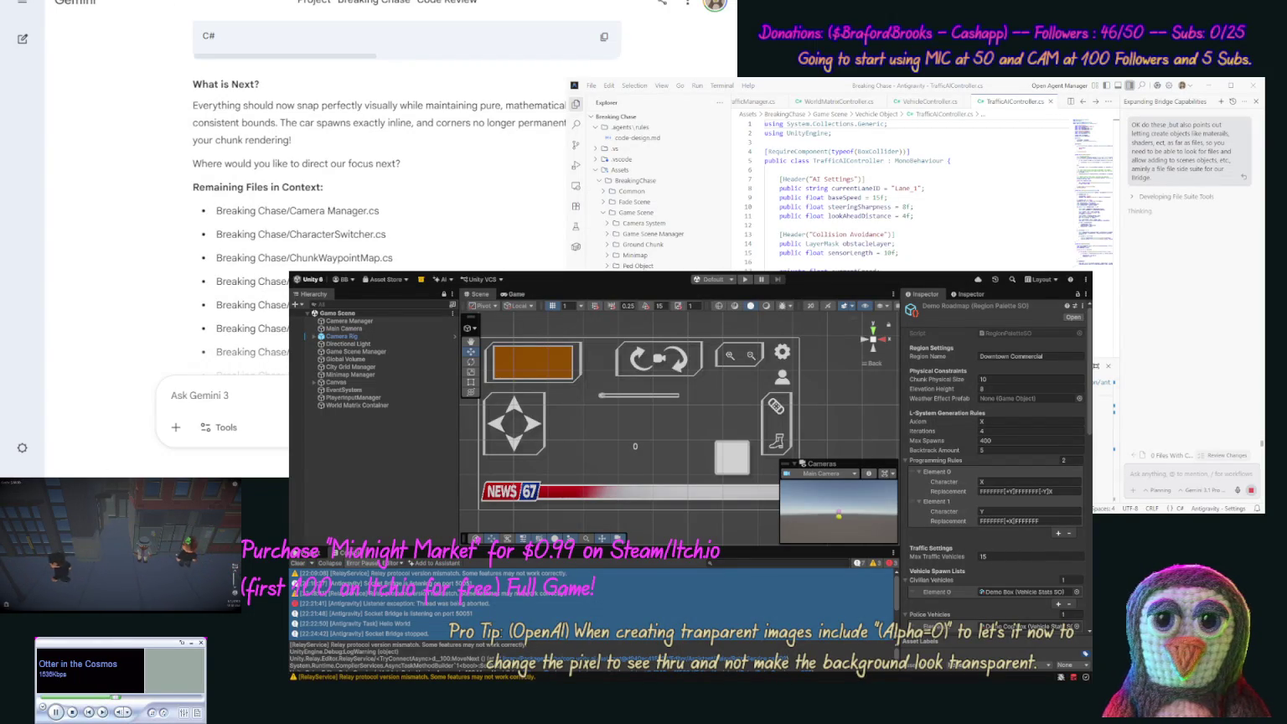
key("ctrl+Tab")
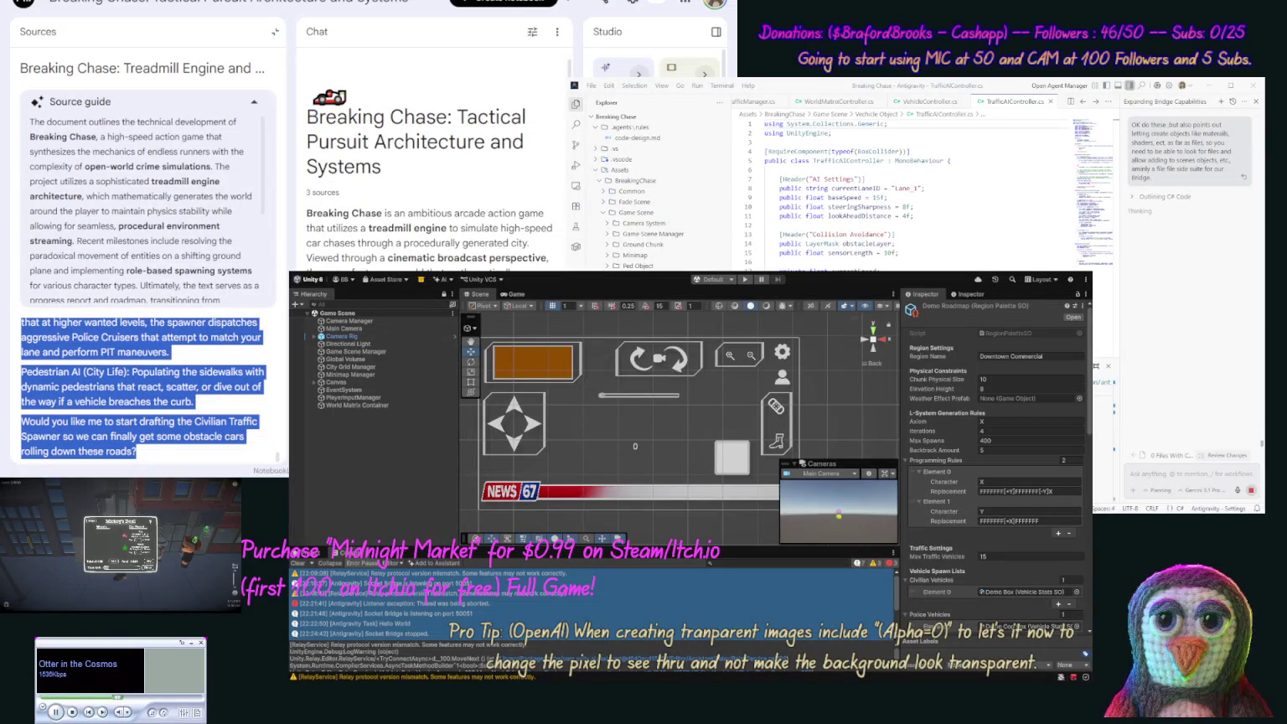
key("ctrl+shift+Tab")
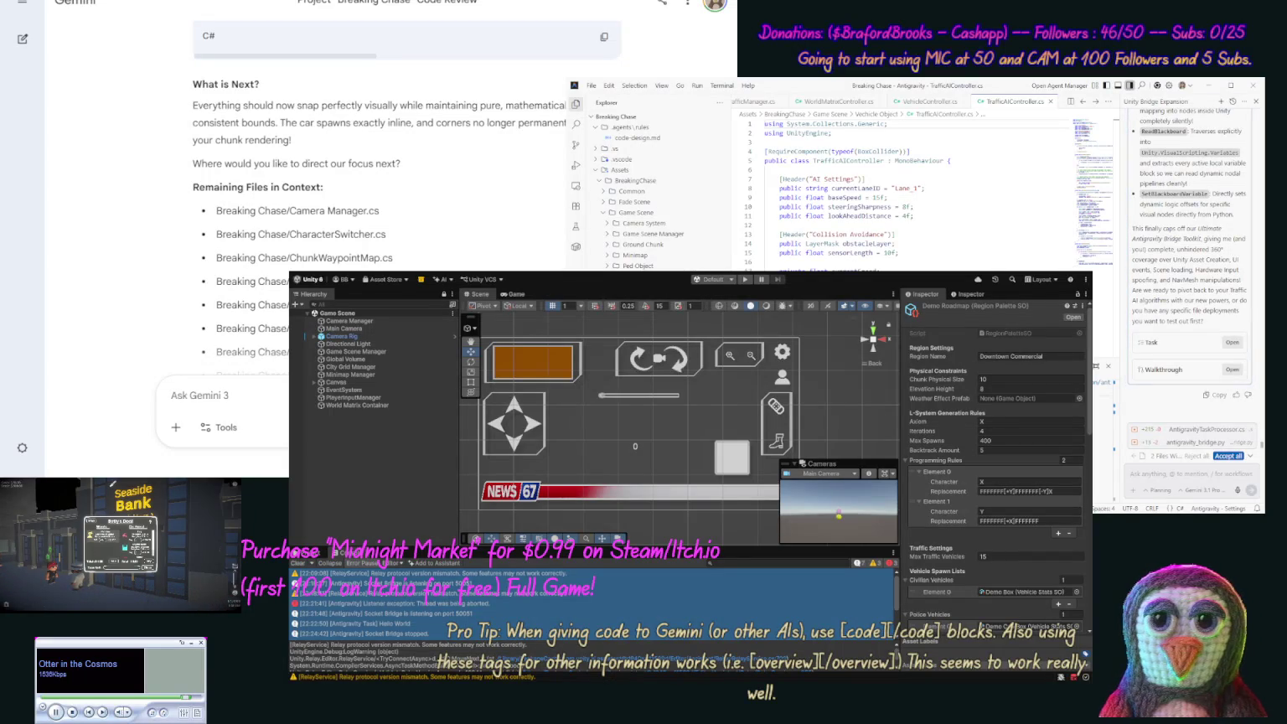
- Accept the agent's new ReadBlackboard and SetBlackboardVariable edits
left_click(1229, 456)
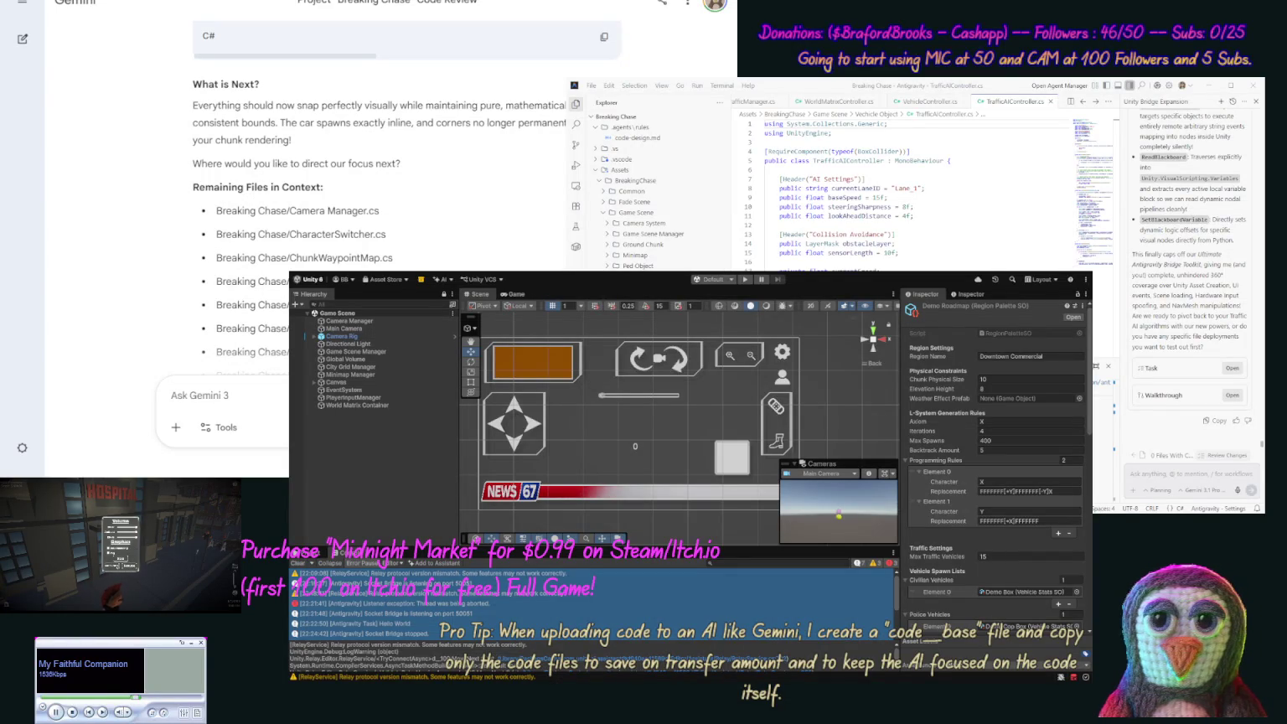
- Begin a follow-up asking for a "plugins" folder of Python bridge scripts for complex tasks
left_click(120, 570)
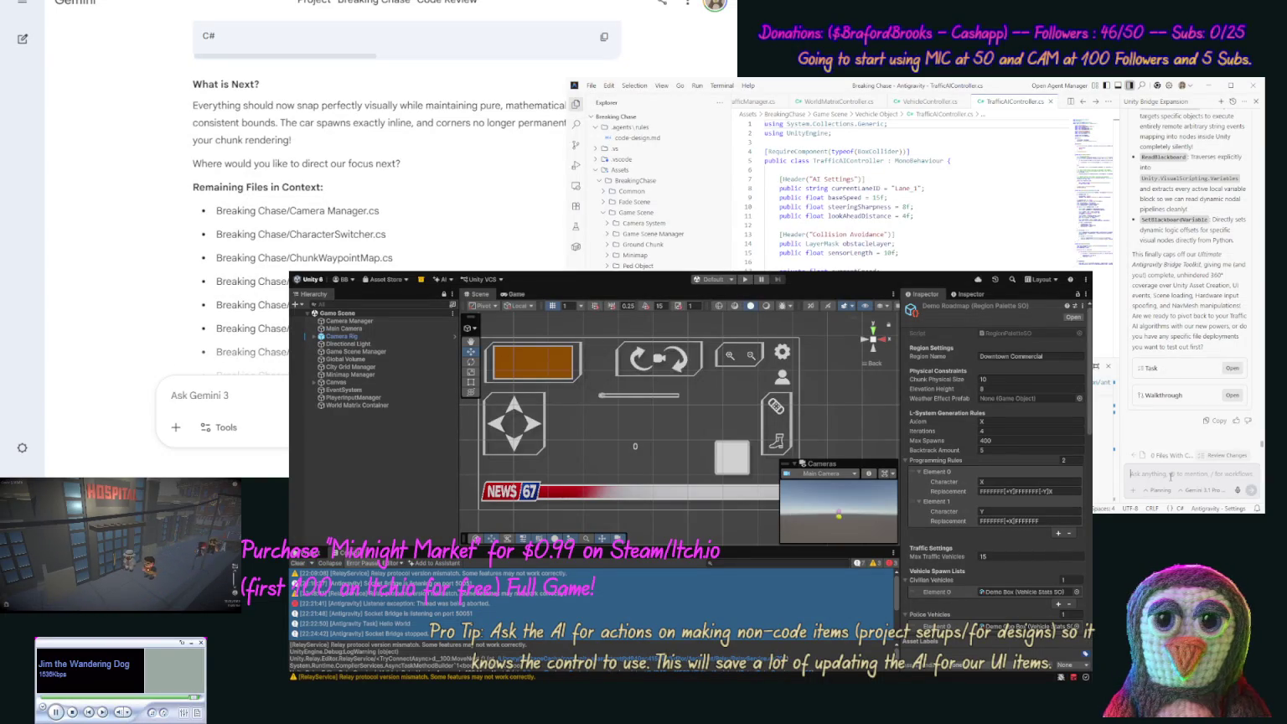
type("Ok now")
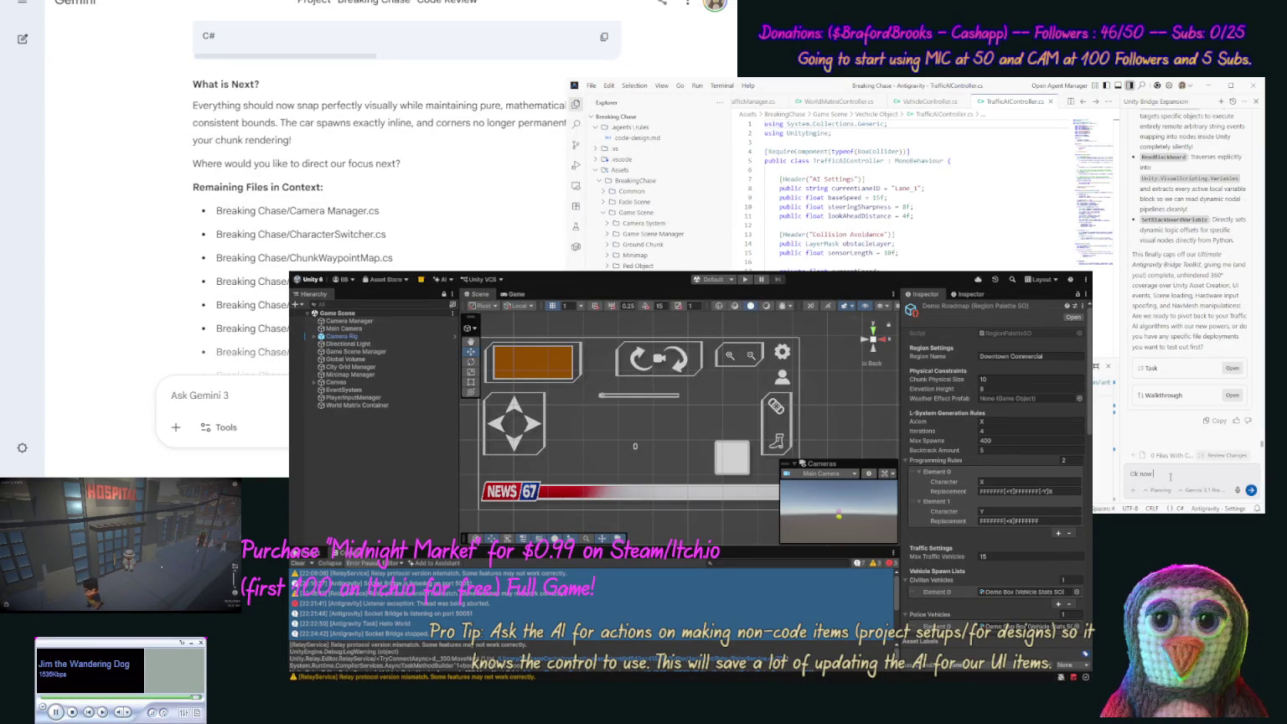
type(" int's make a \"plugins\" folder for our")
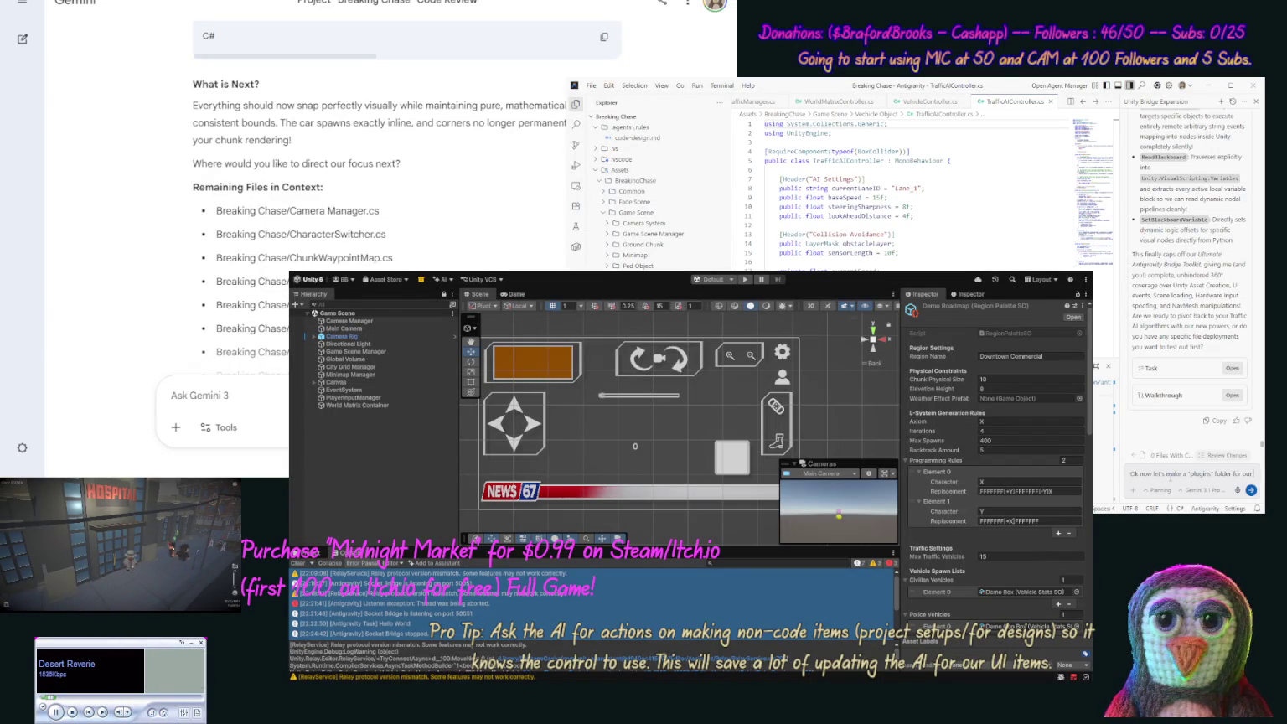
type(" python b")
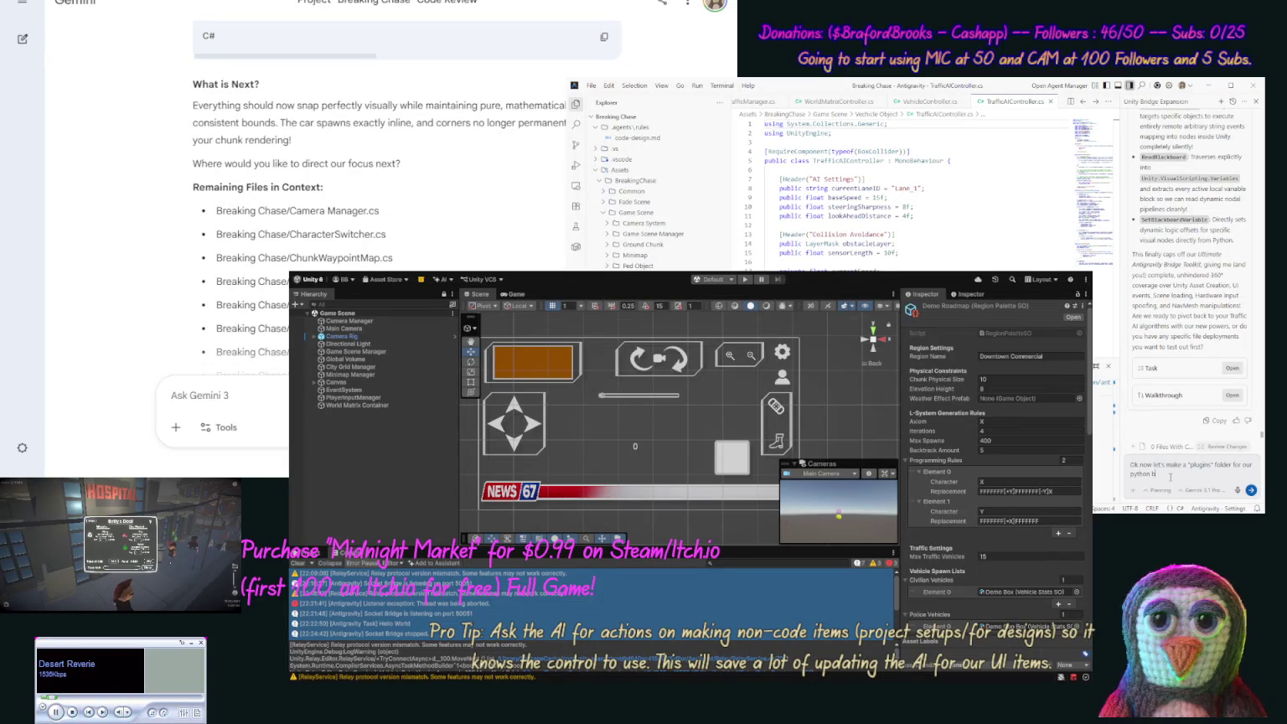
type("ridgescript, that allows y")
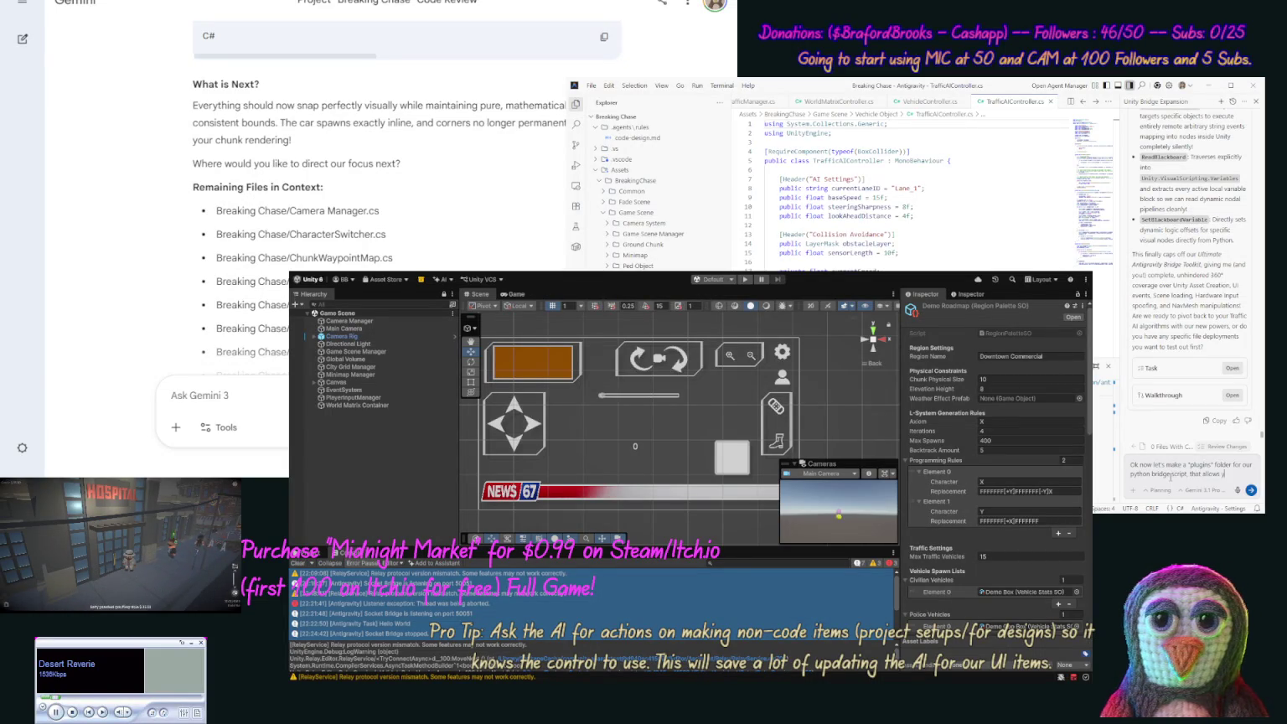
type("ou t")
type("o make")
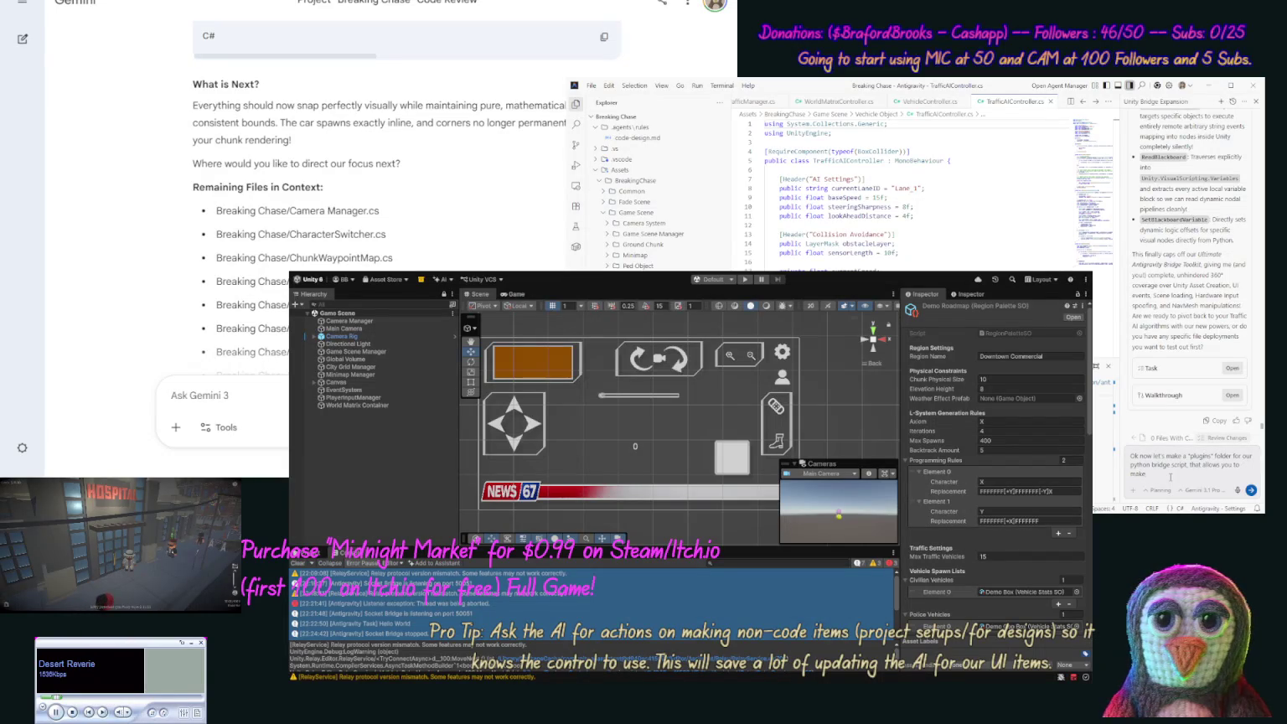
type(" complex")
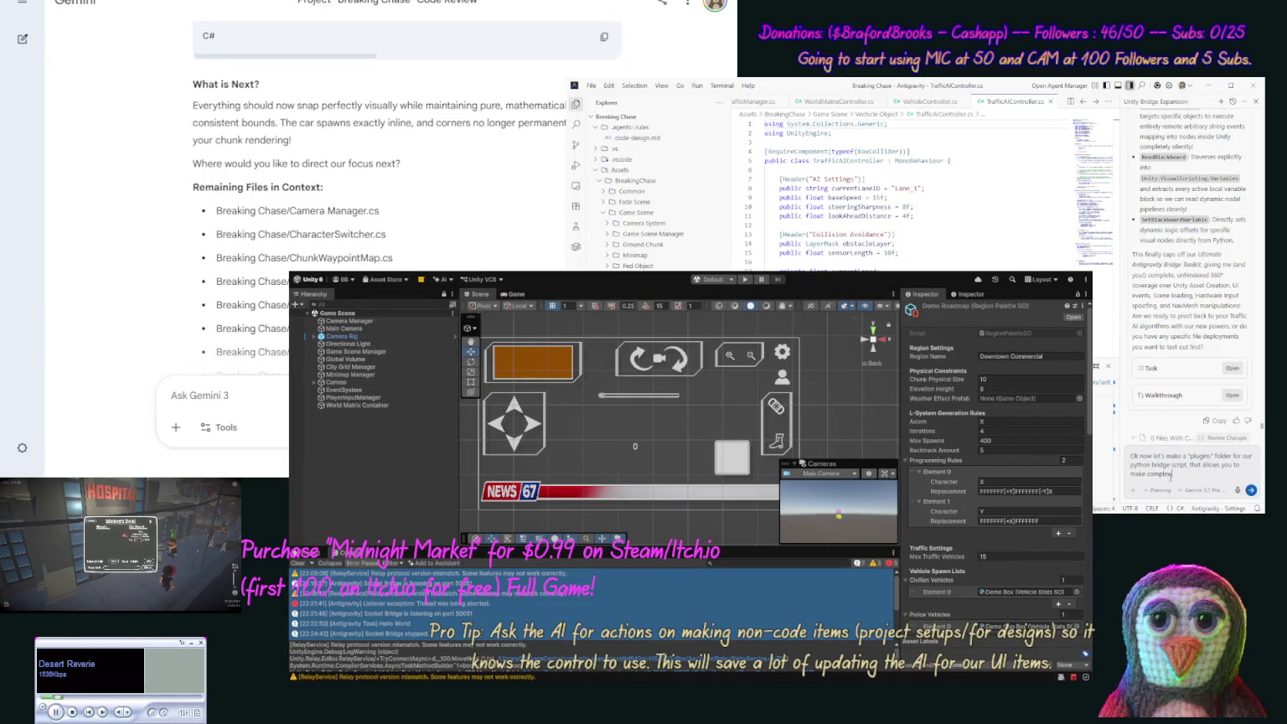
type(" scripts to handle")
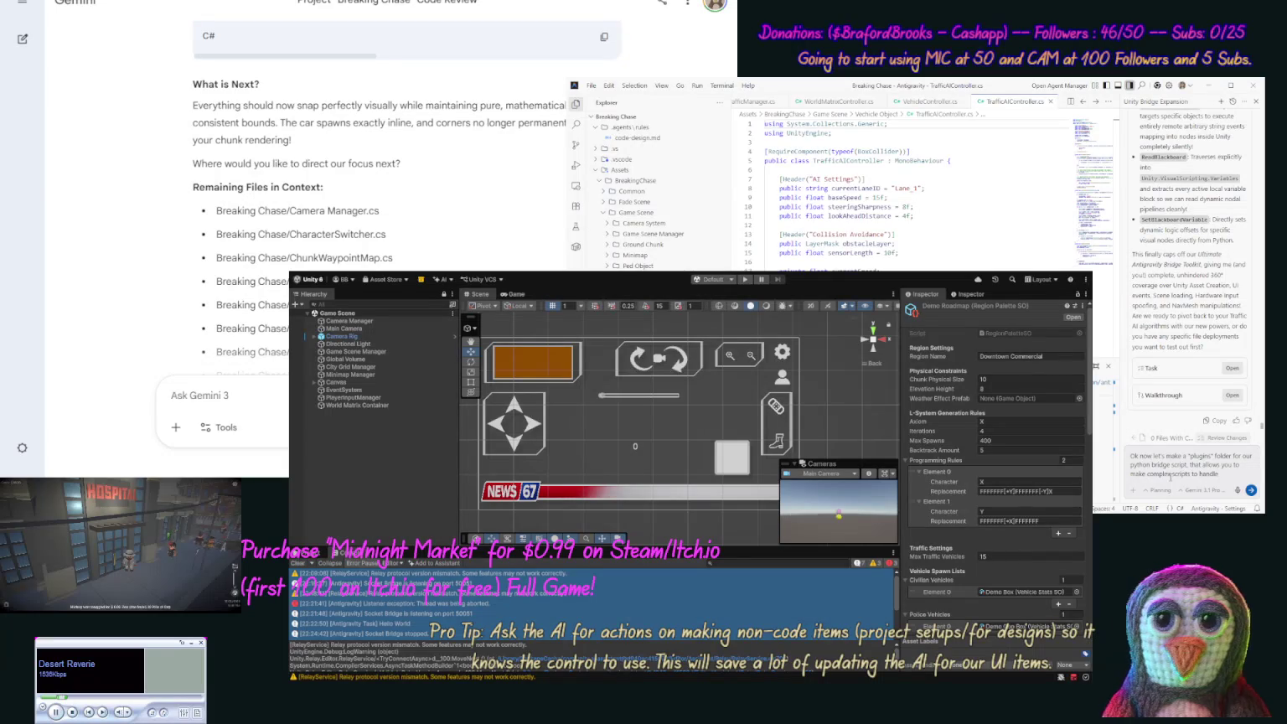
- Finish and send the plugins request, covering complex Unity tasks via custom scripts and a help system
type("ity things using")
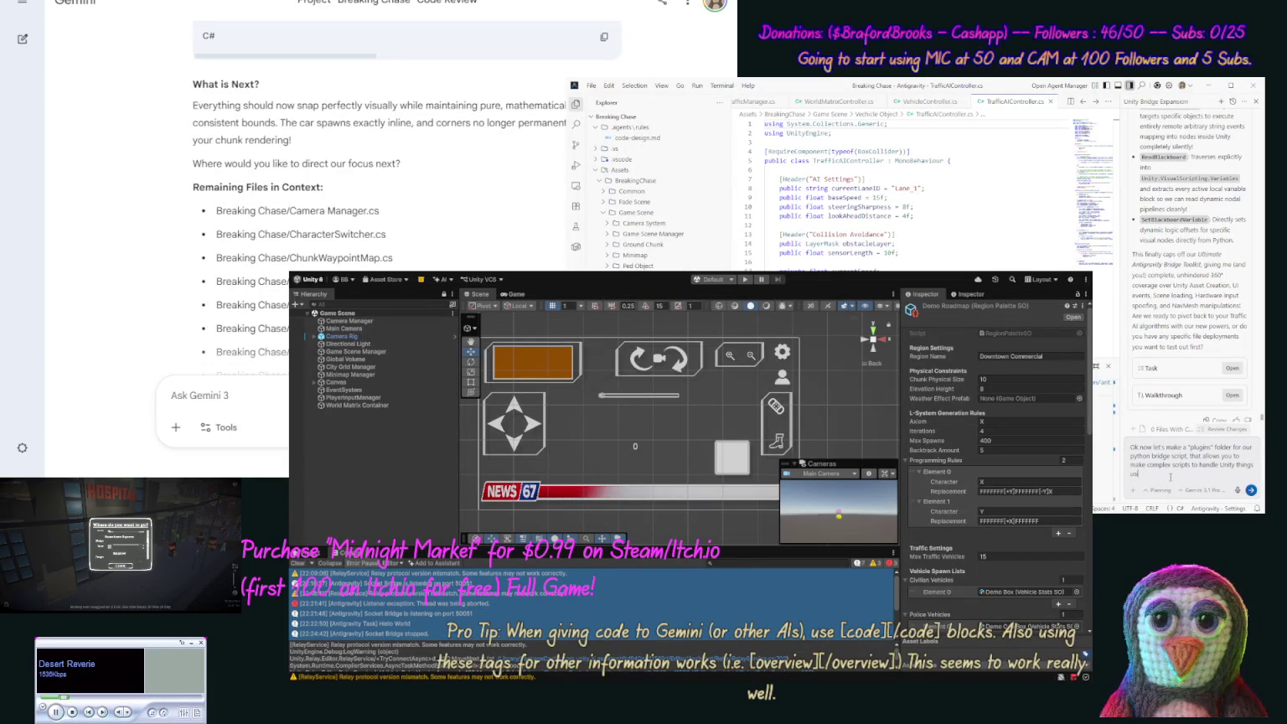
type(" Task ")
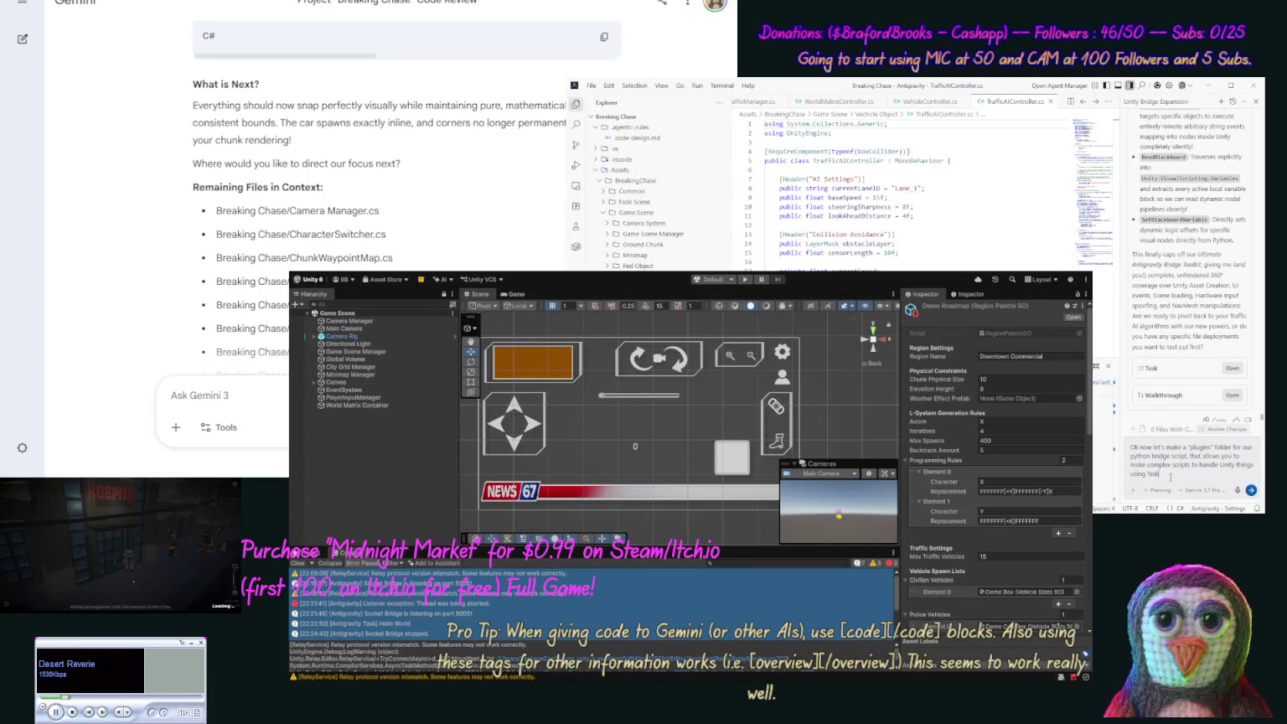
type("(")
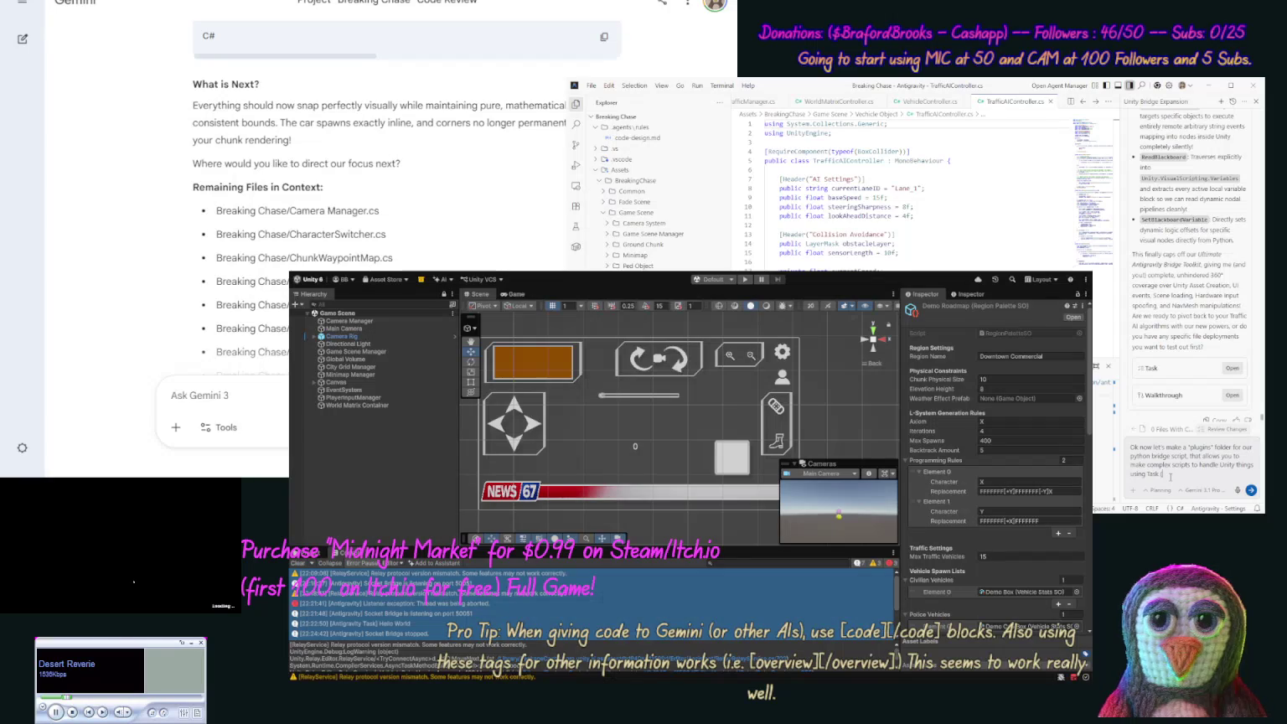
type("or cu")
type("stom co")
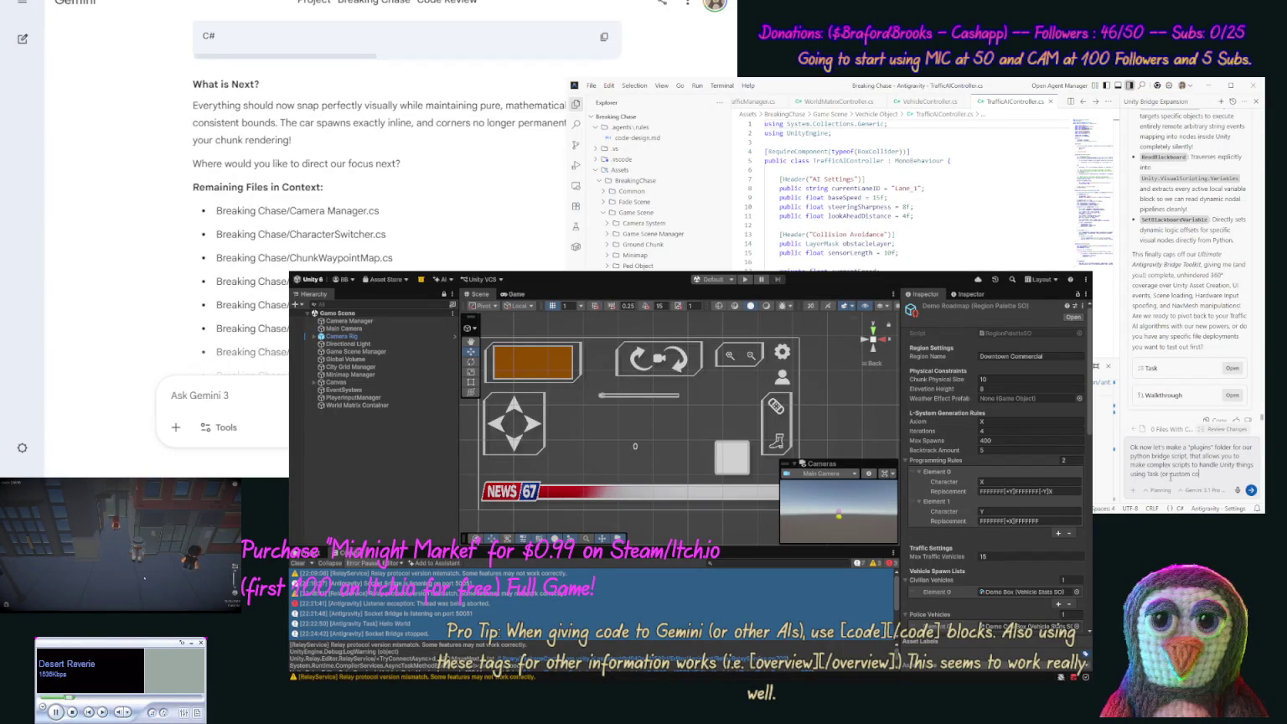
type("de) that")
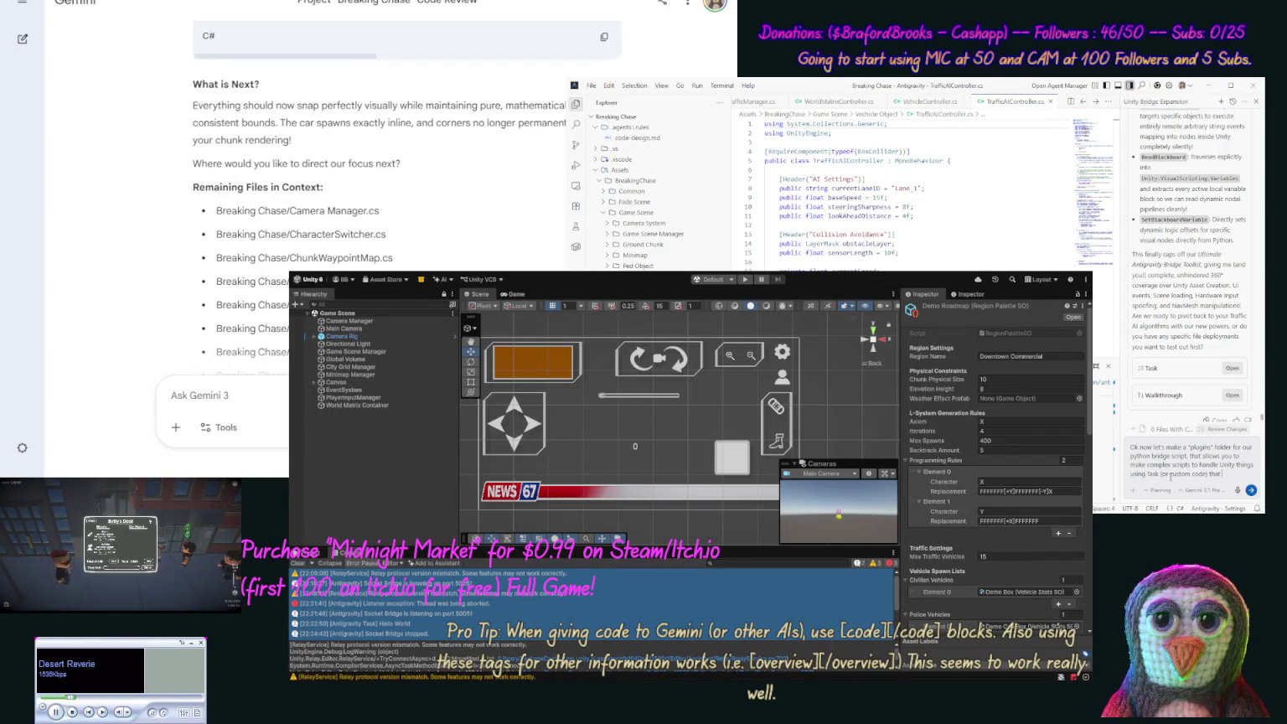
type(" mads int")
type(" our")
type(" Bridge s")
type("ystem and Help")
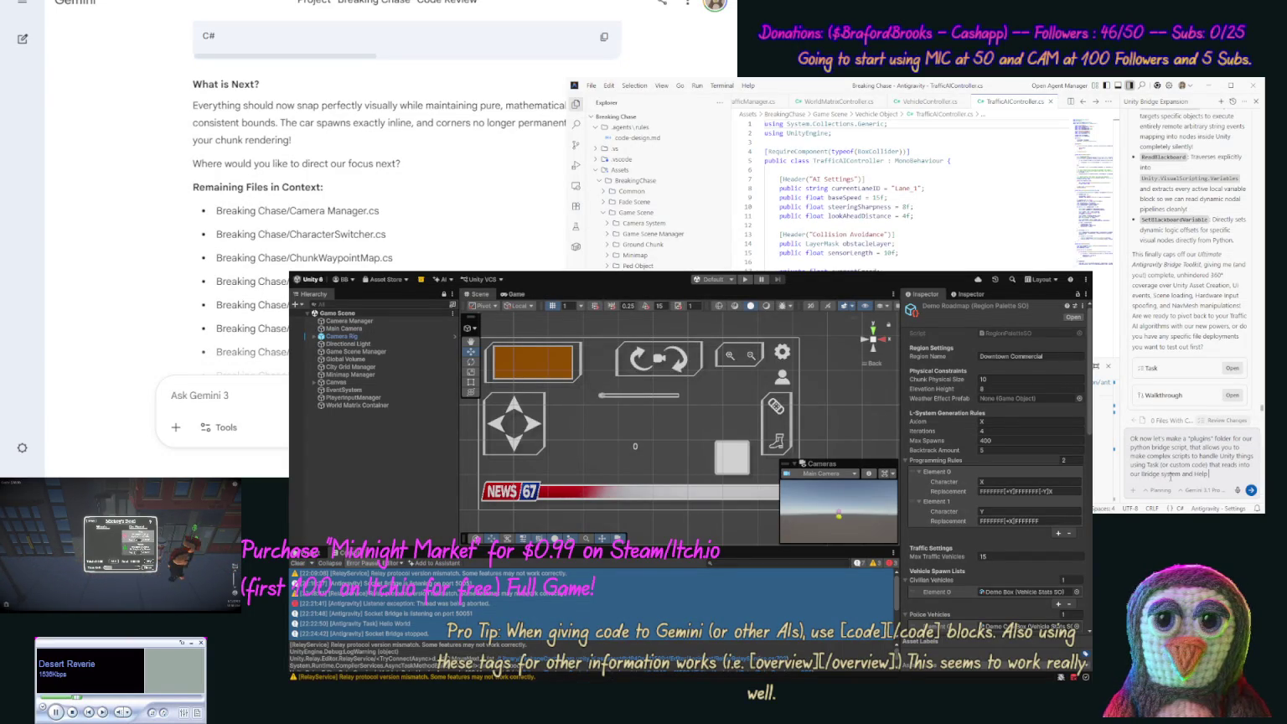
type("system")
type(" for")
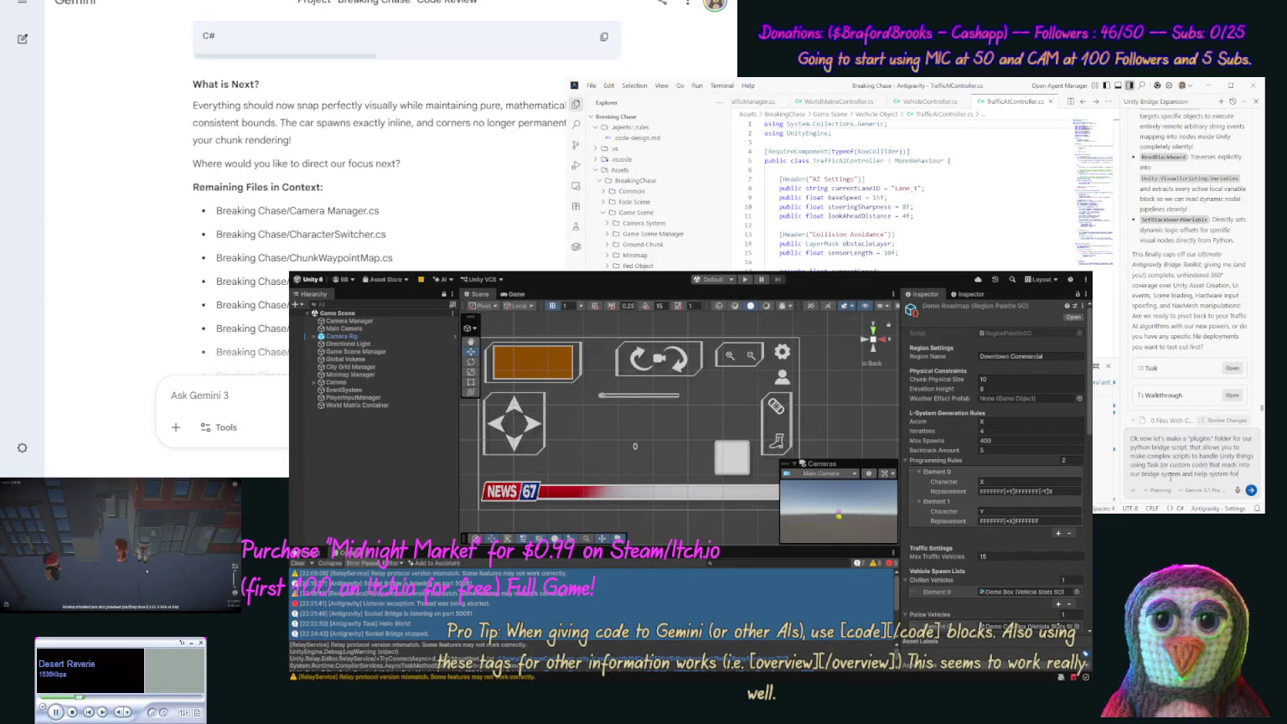
type(" the script")
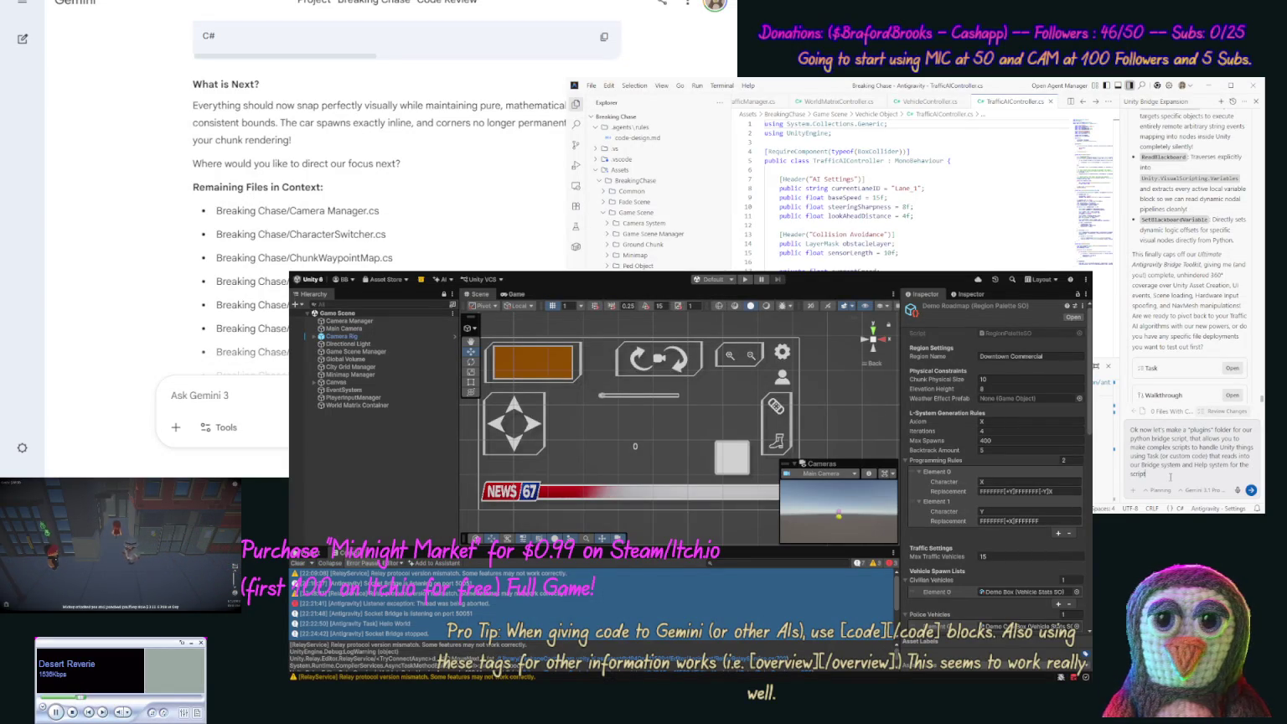
key("Return")
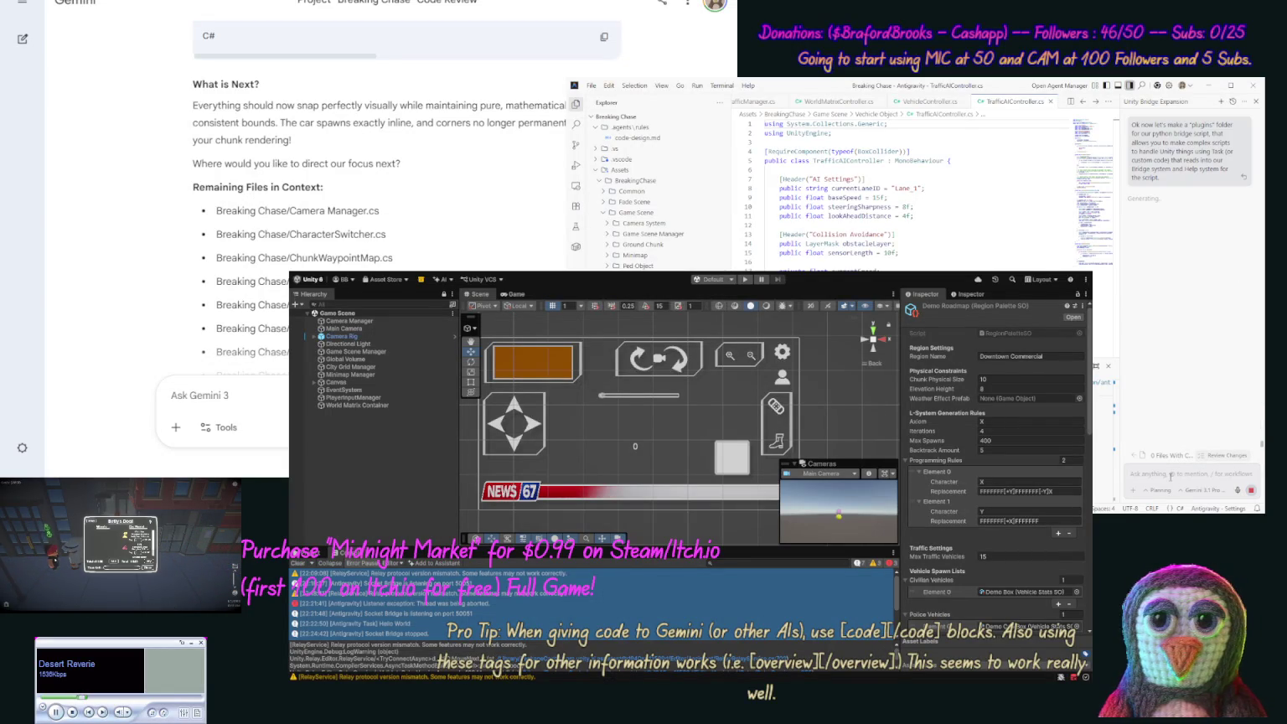
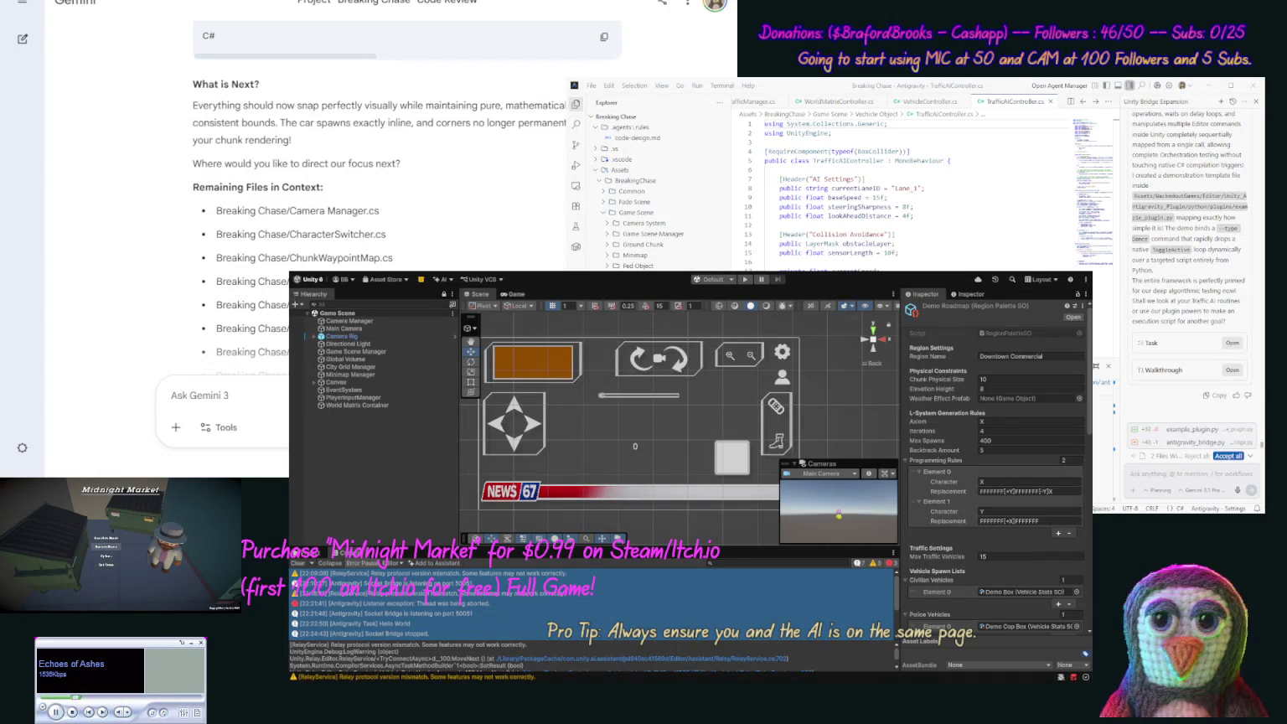
- Start playing the Midnight Market game
left_click(107, 538)
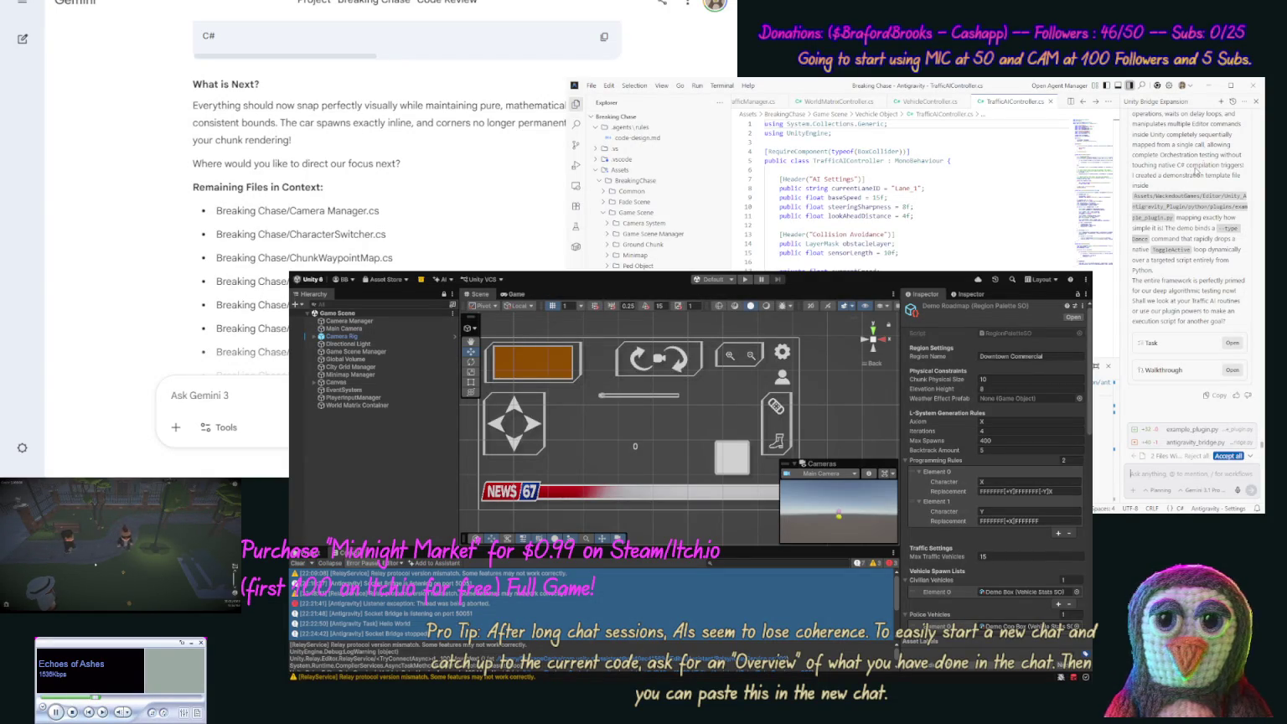
scroll(1206, 251, "up", 1)
scroll(1180, 272, "up", 5)
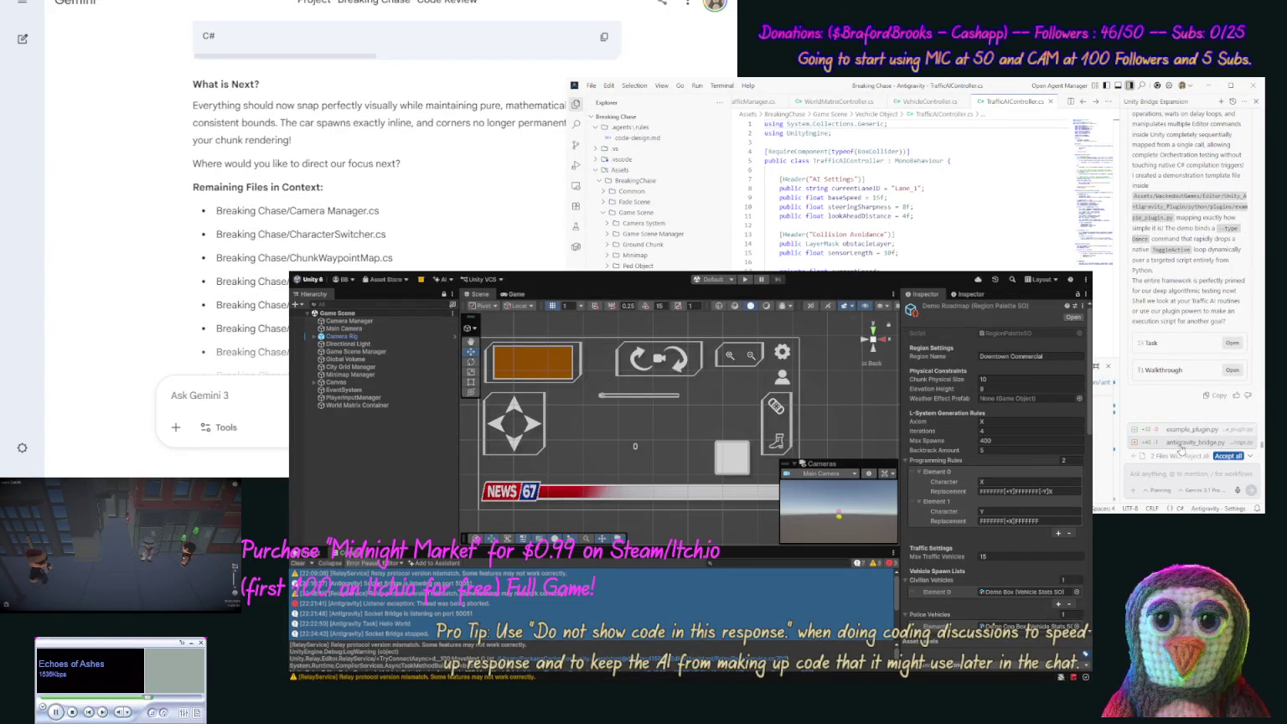
- Collapse the changed-files list and draft 'So let's do some test of our bridge system.' in the chat
left_click(1250, 457)
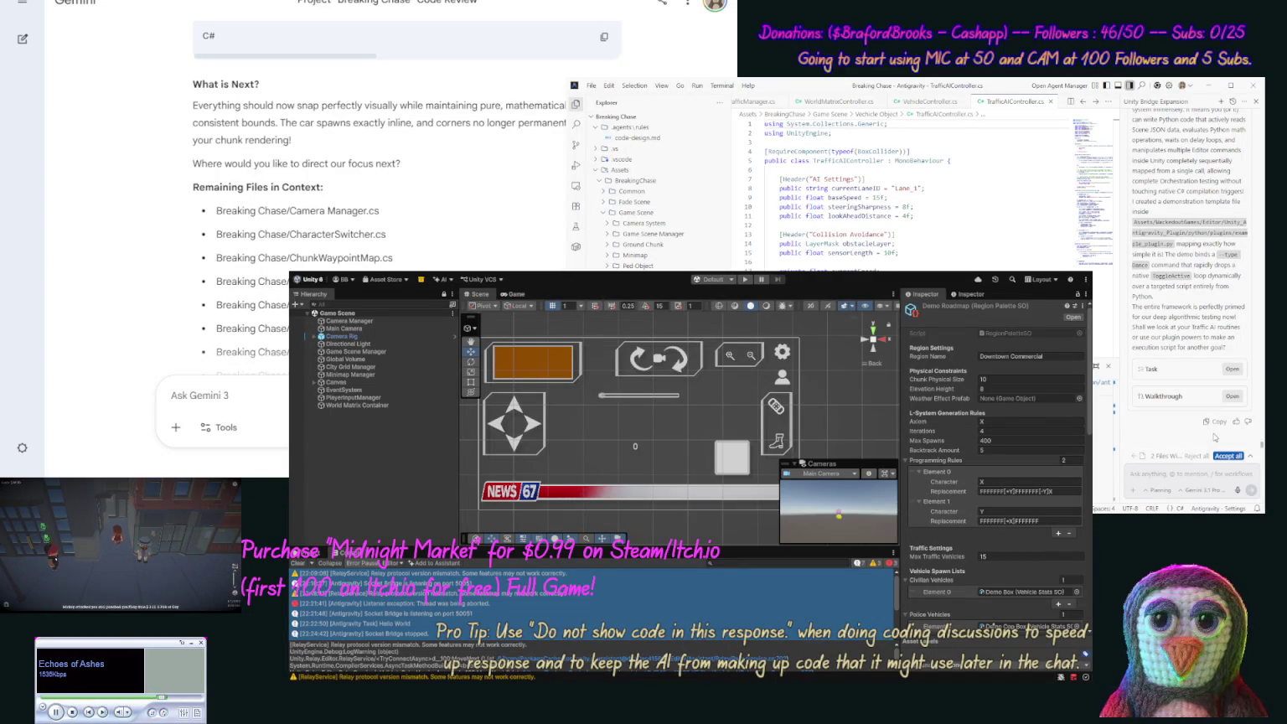
type("So let's do")
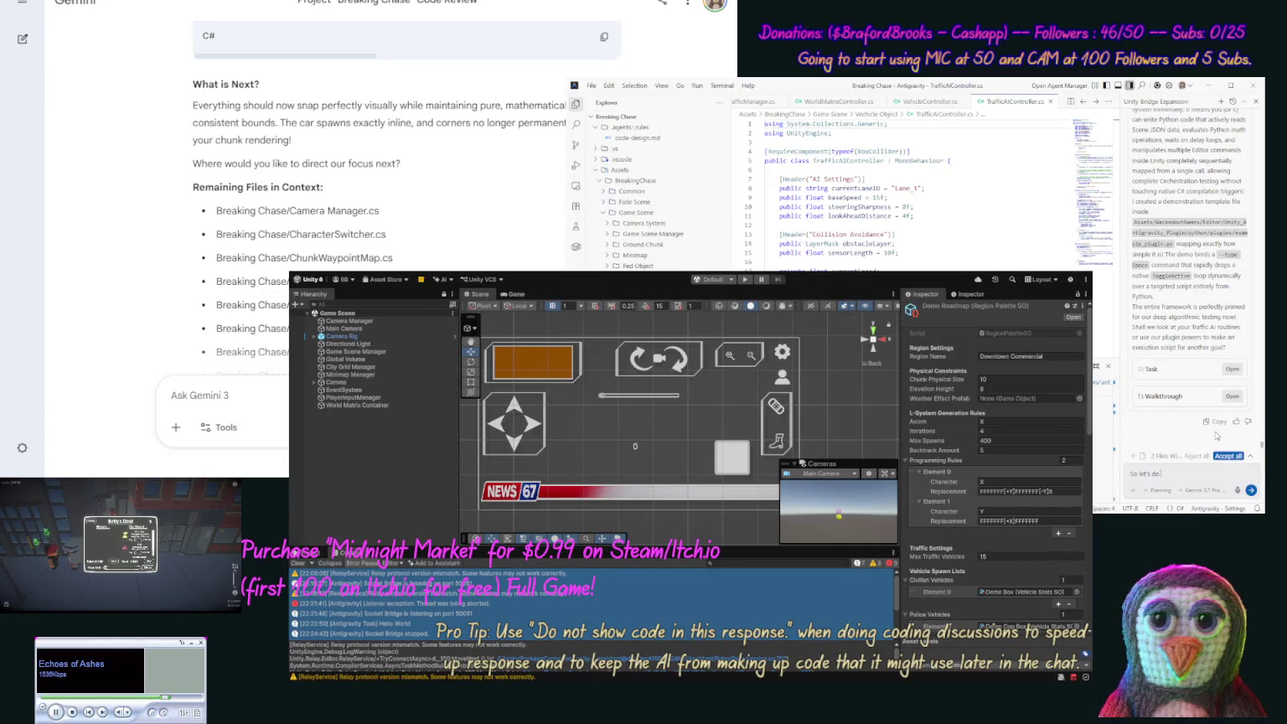
type(" some test o")
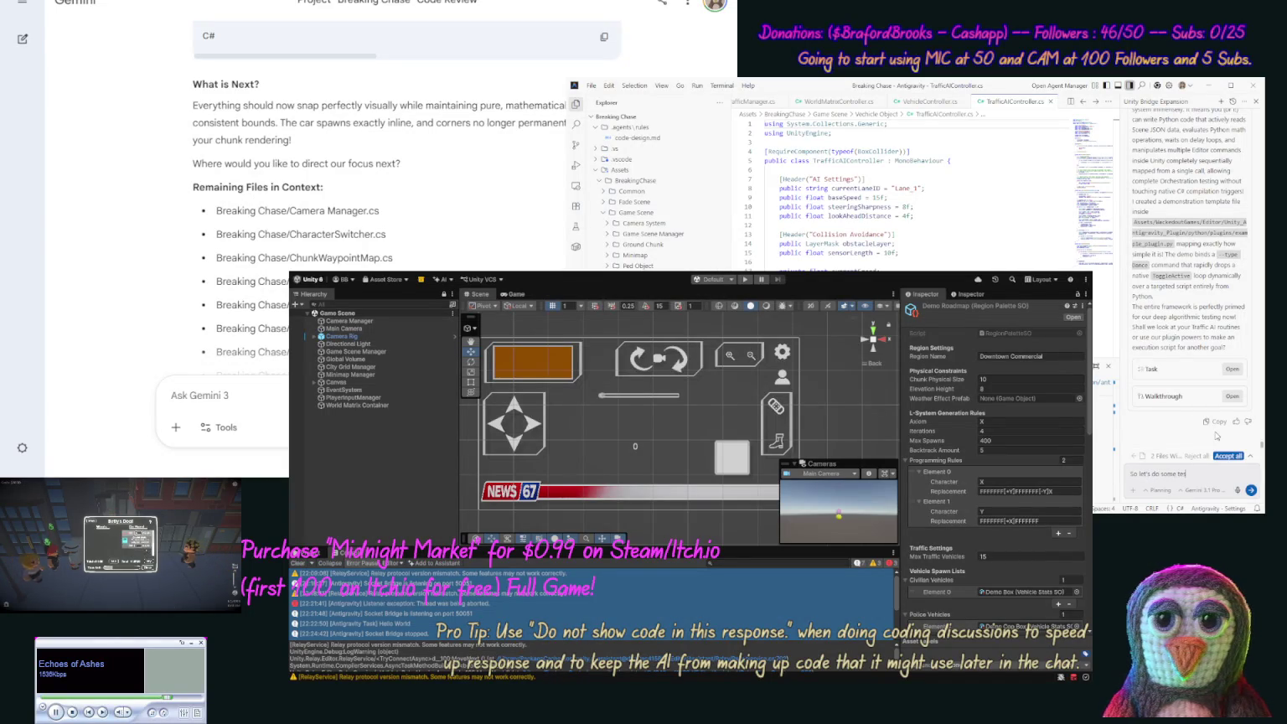
type("f our bridge")
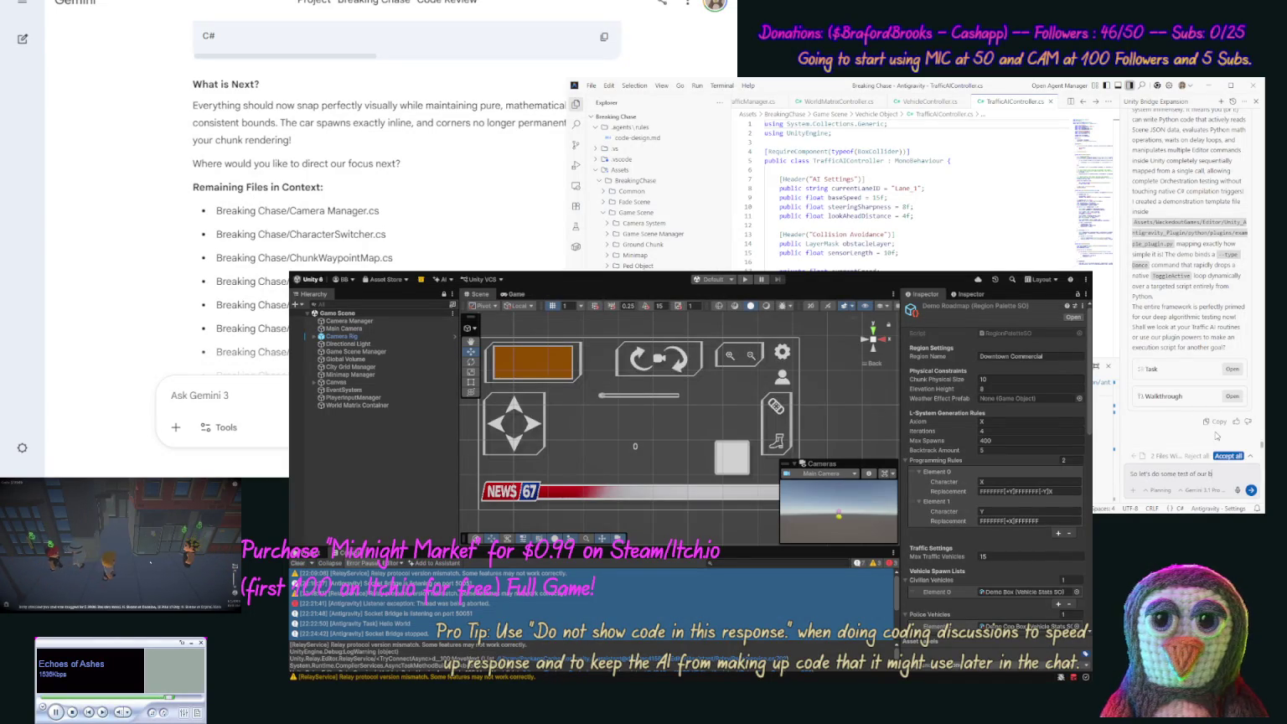
type(" system.")
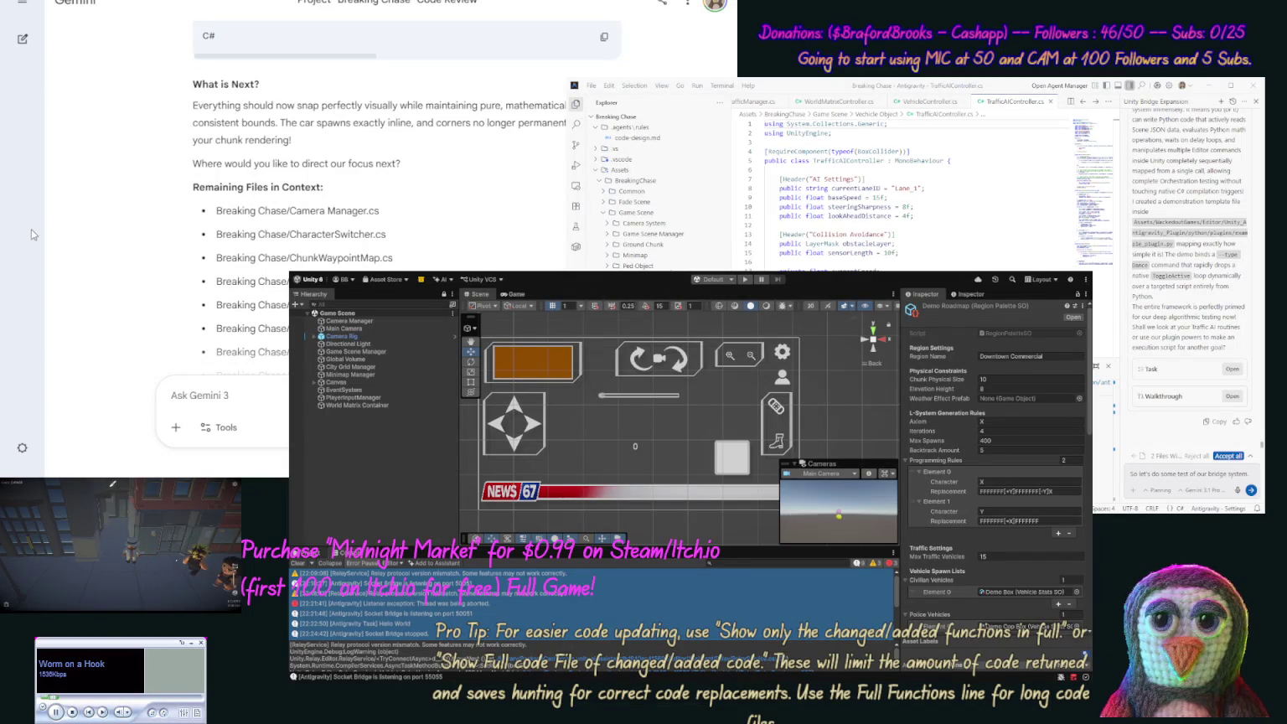
key("ctrl+5")
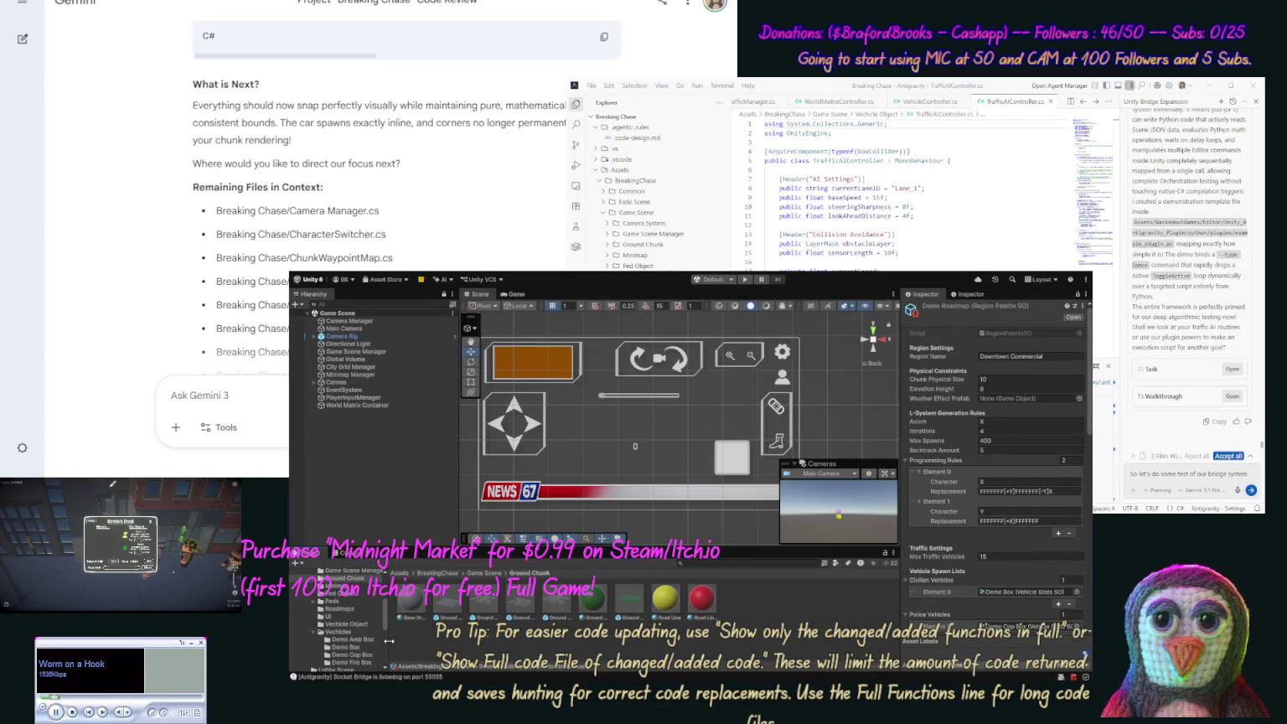
- Create a C# script named 'Test Scene' in the Assets/Scenes folder
scroll(384, 645, "down", 5)
scroll(384, 645, "down", 2)
left_click(322, 643)
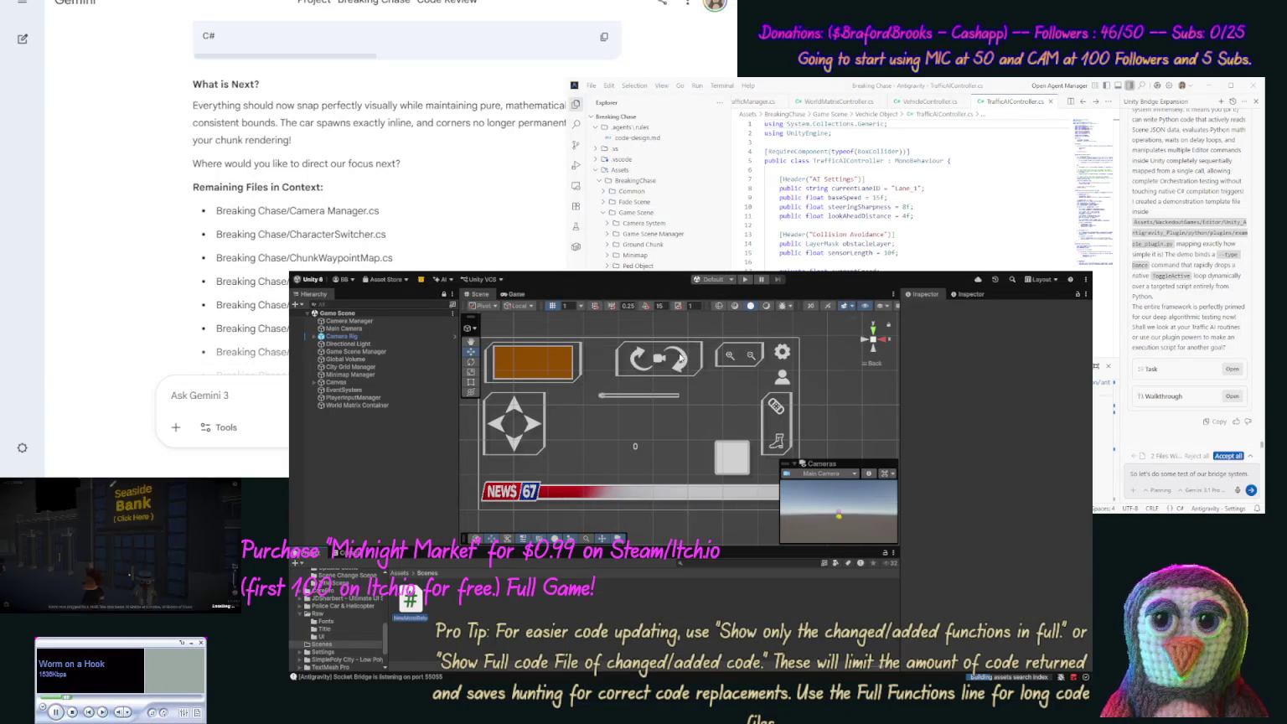
type("Test Sc")
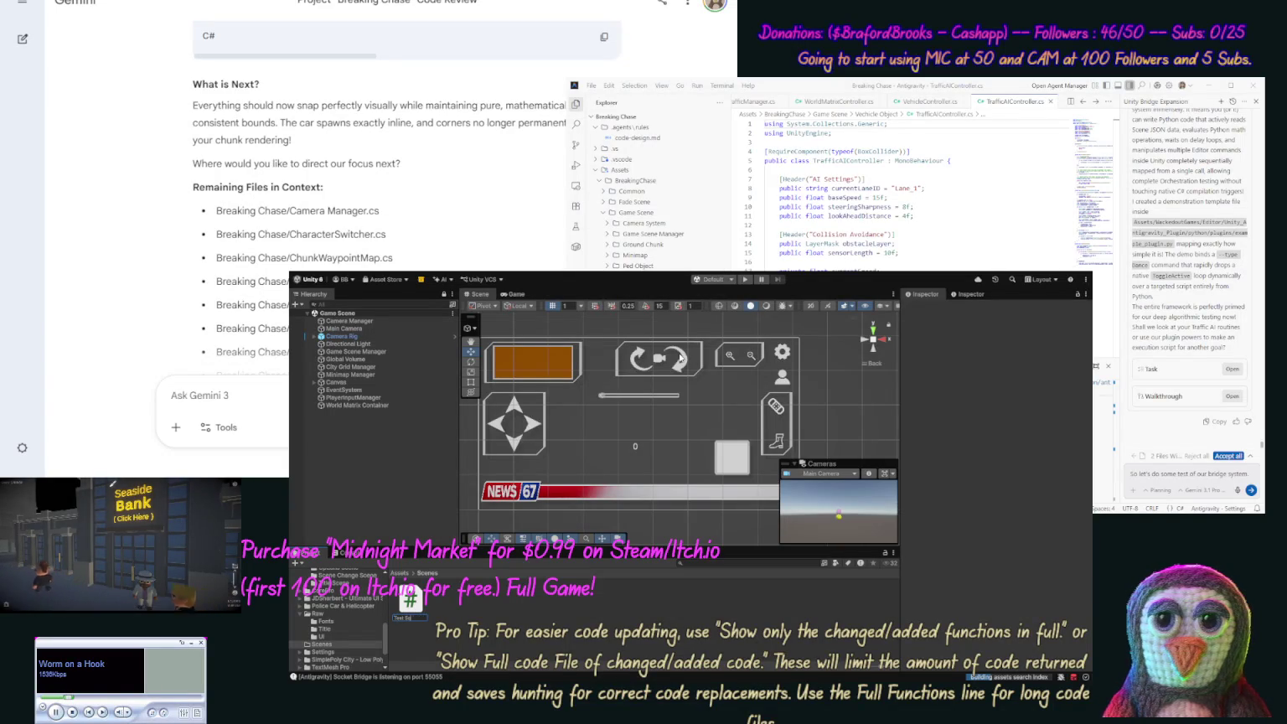
type("ene")
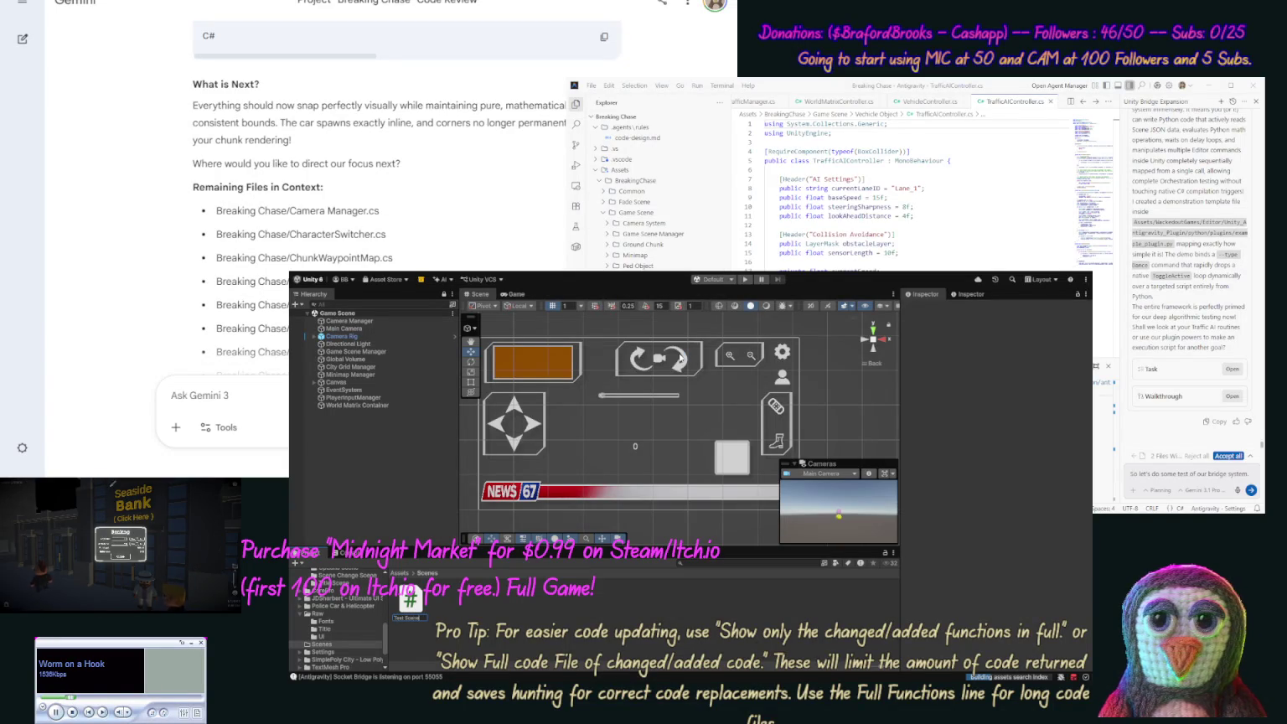
key("Return")
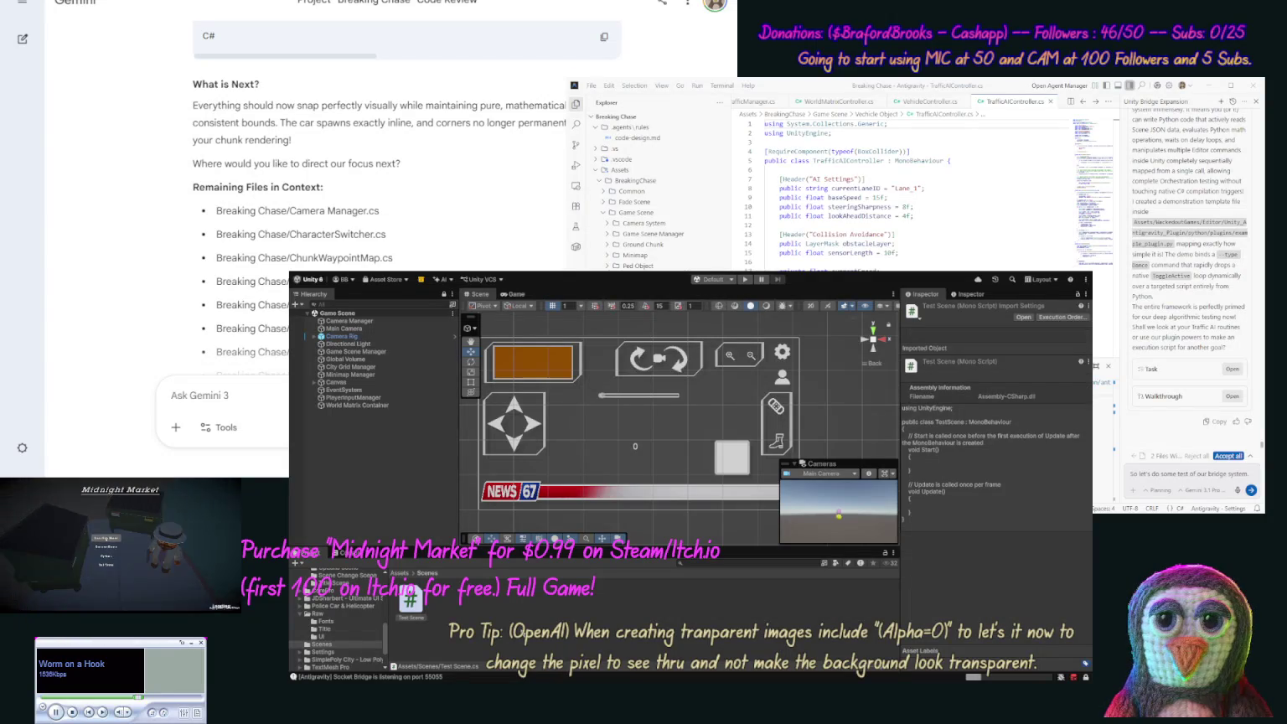
- Remove the mistaken Test Scene script and create a new scene asset in Scenes
left_click(408, 612)
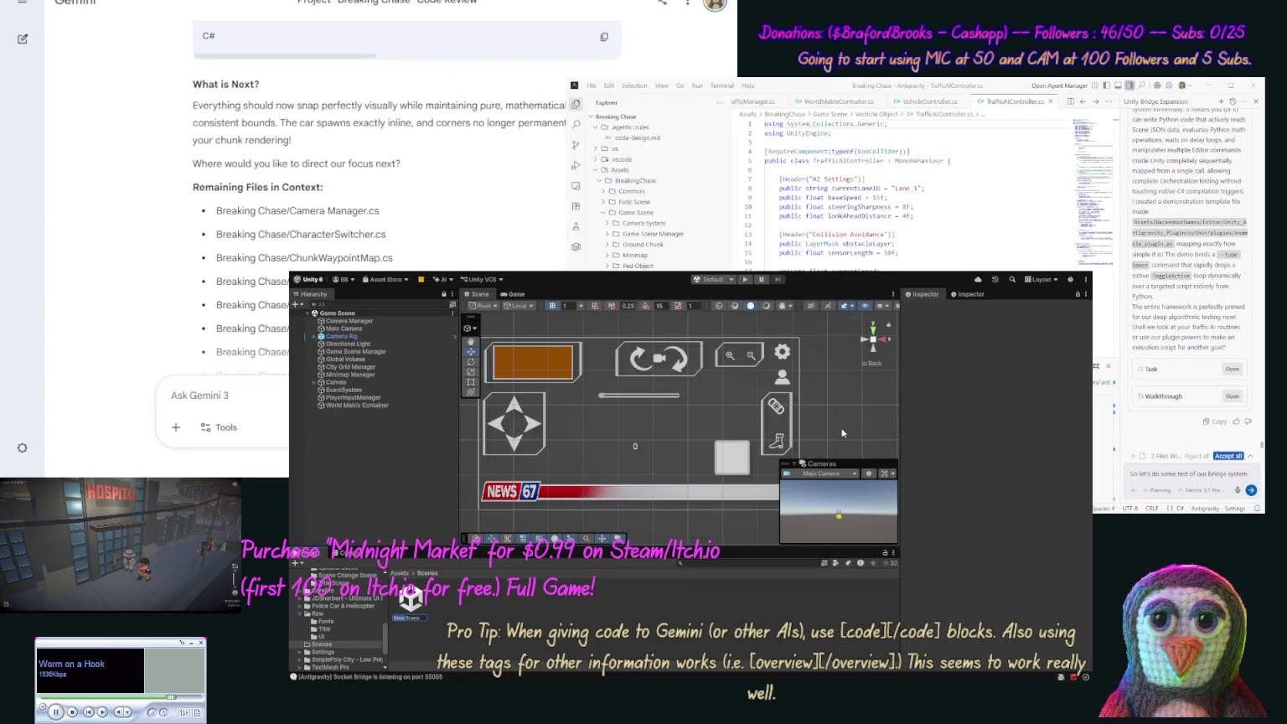
- Name the scene 'Test Scene', open it, and add that a Test Scene is loaded to the chat message
type("Test Scene")
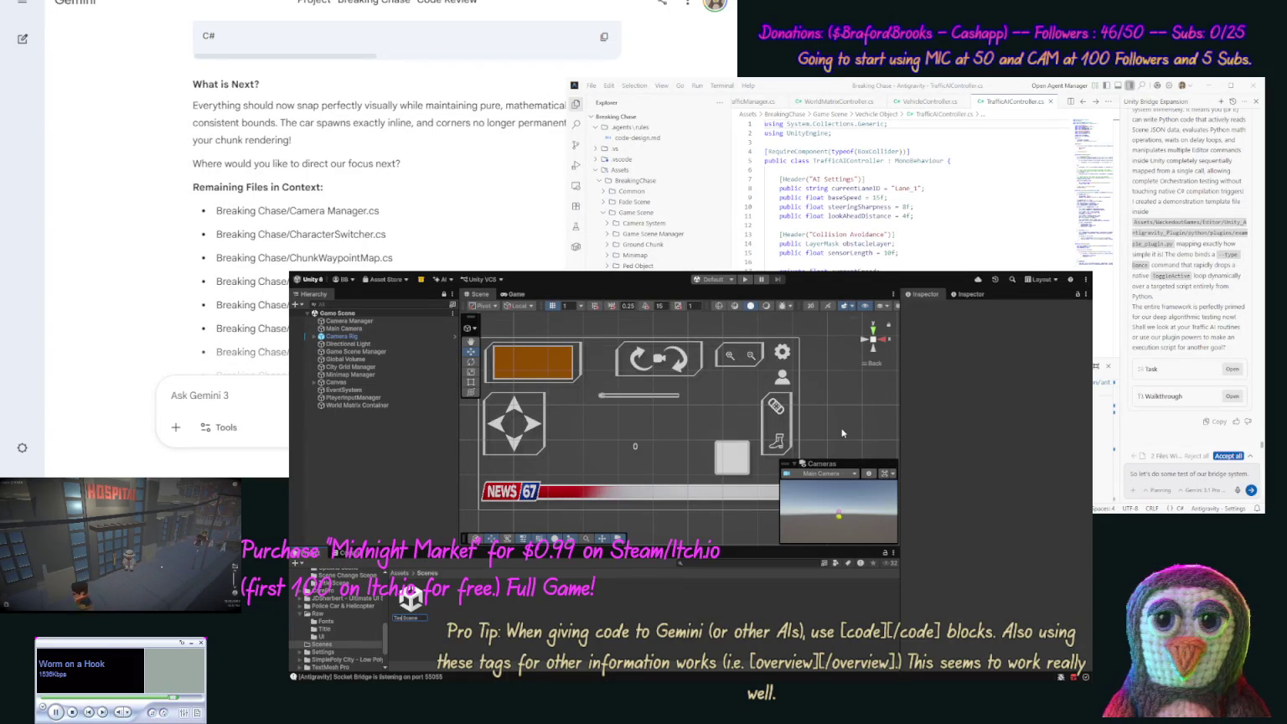
key("Return")
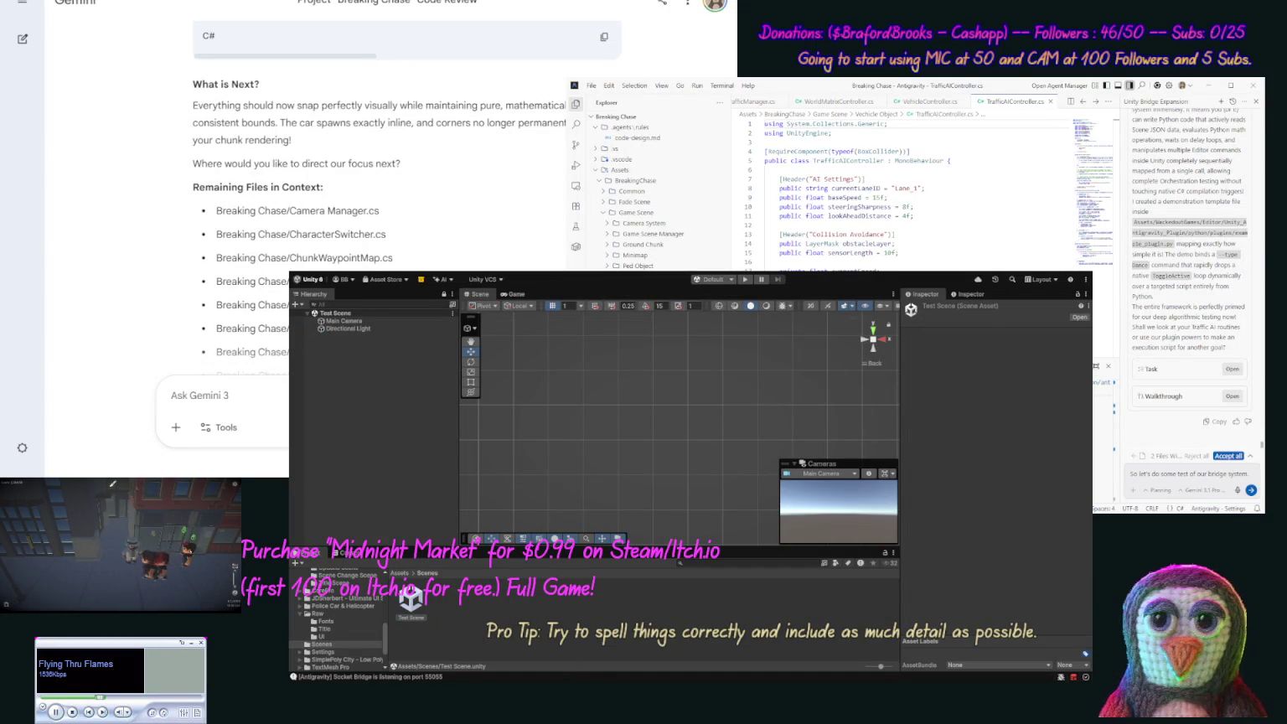
type(". I")
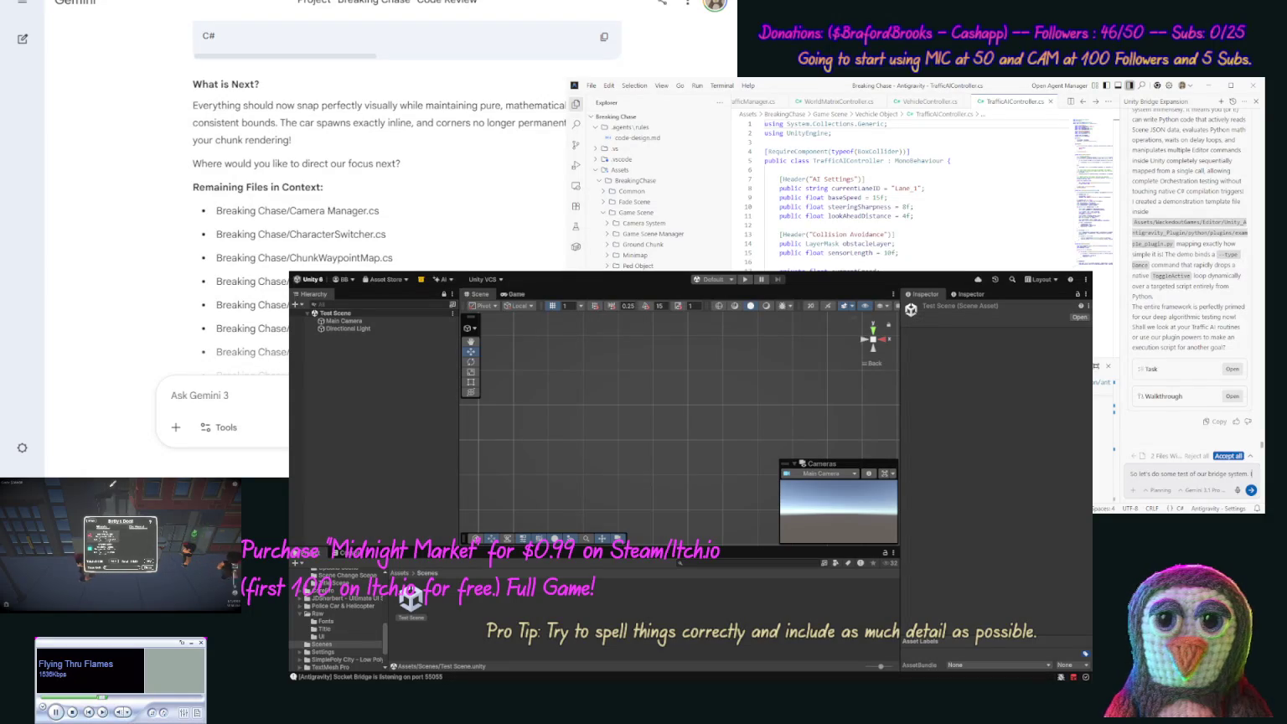
type(" have a TE")
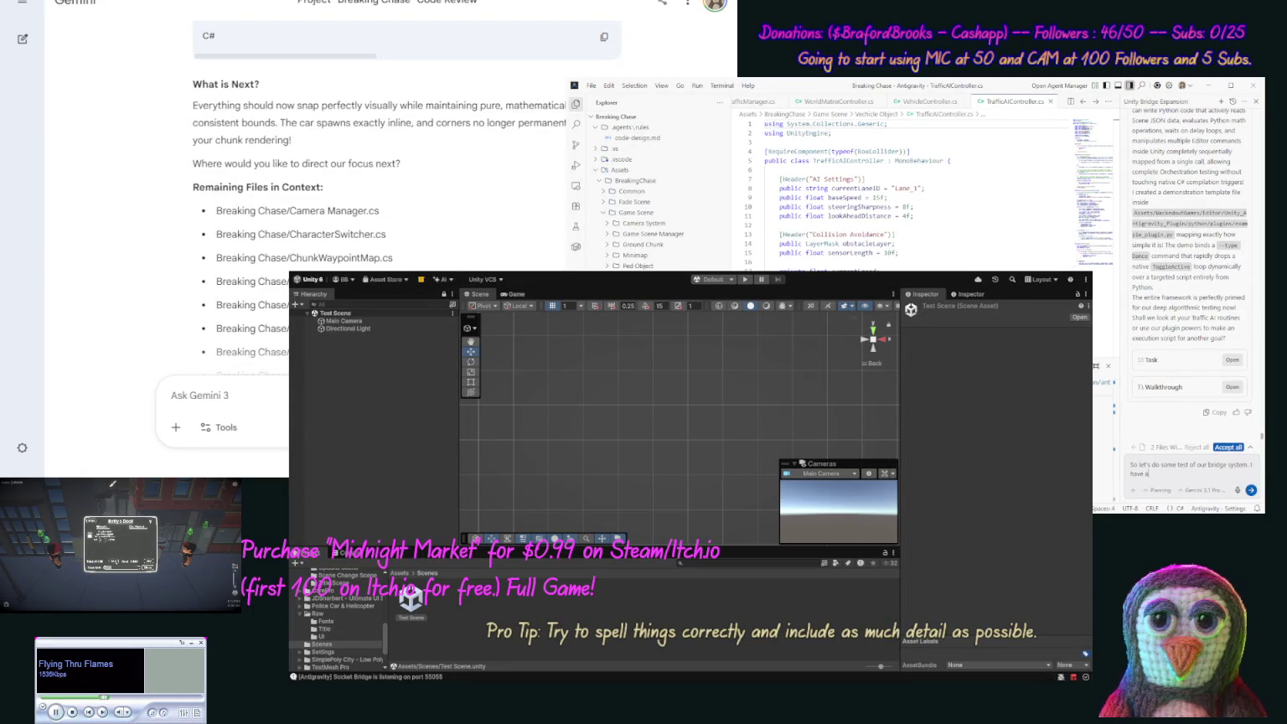
type("st Scen")
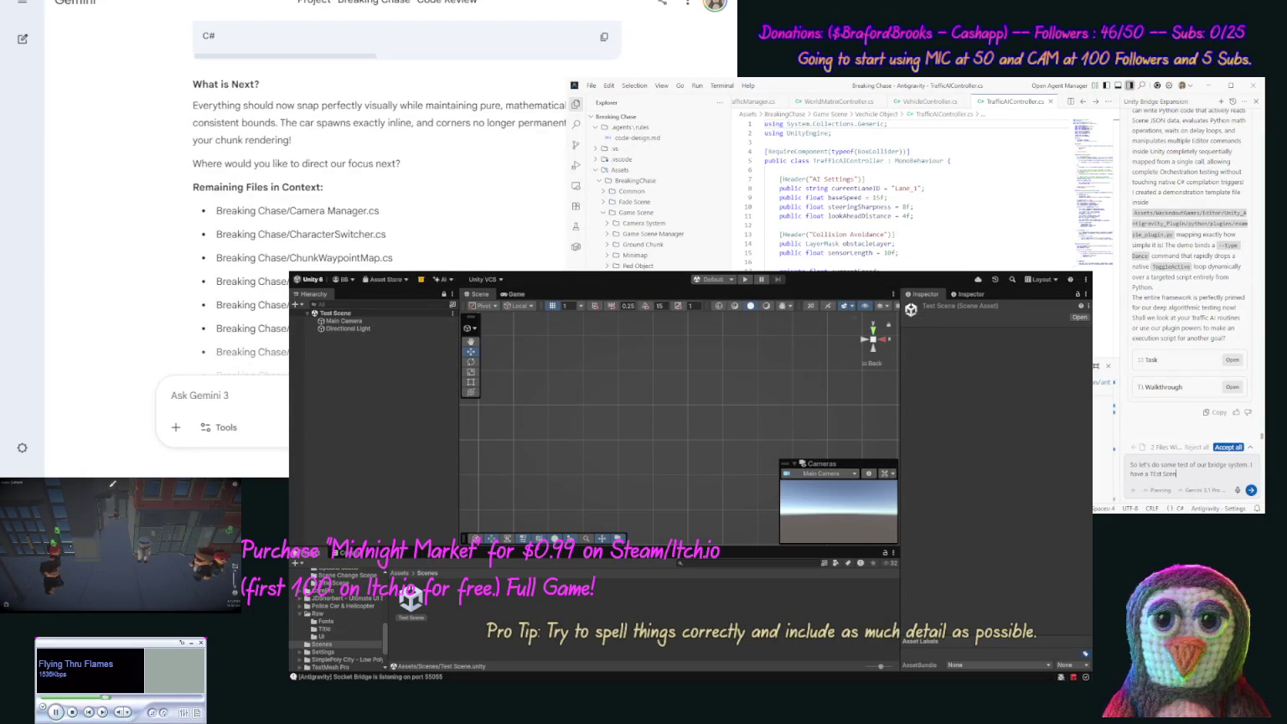
type("e loaded")
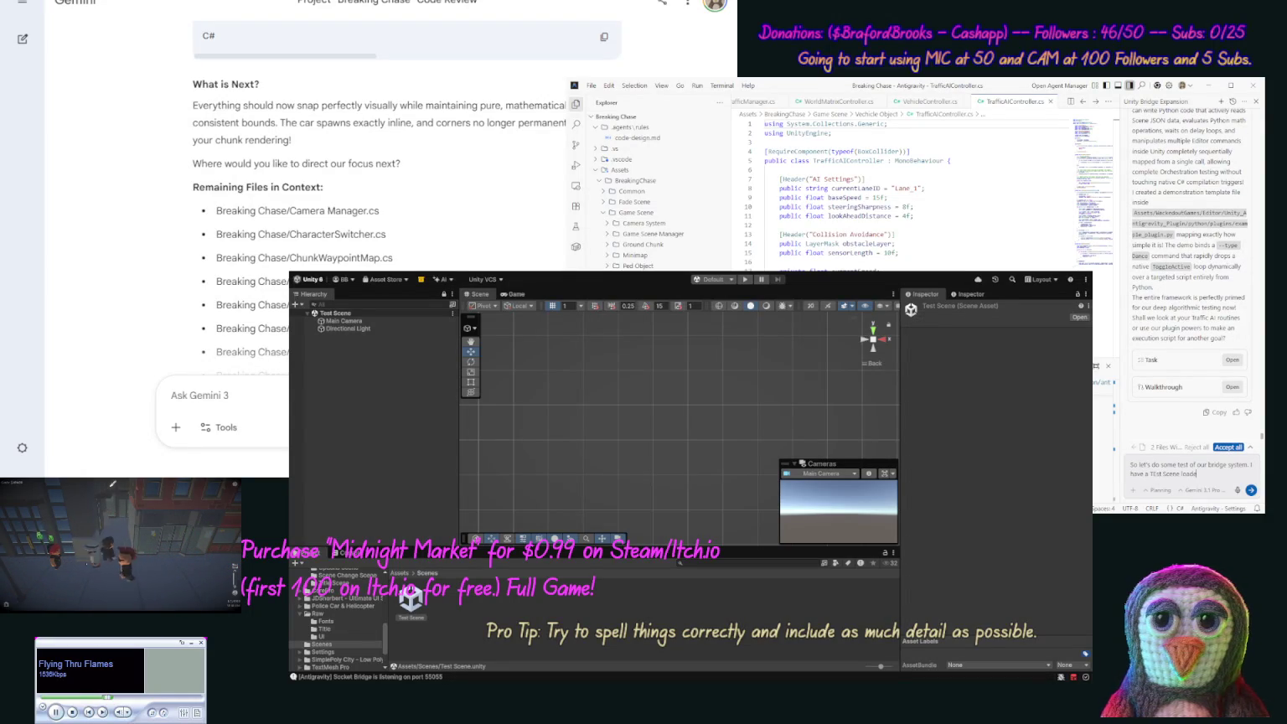
- Correct the misspelled 'TEst' to 'Test' in the chat message
left_click(1157, 474)
key("BackSpace")
type("e")
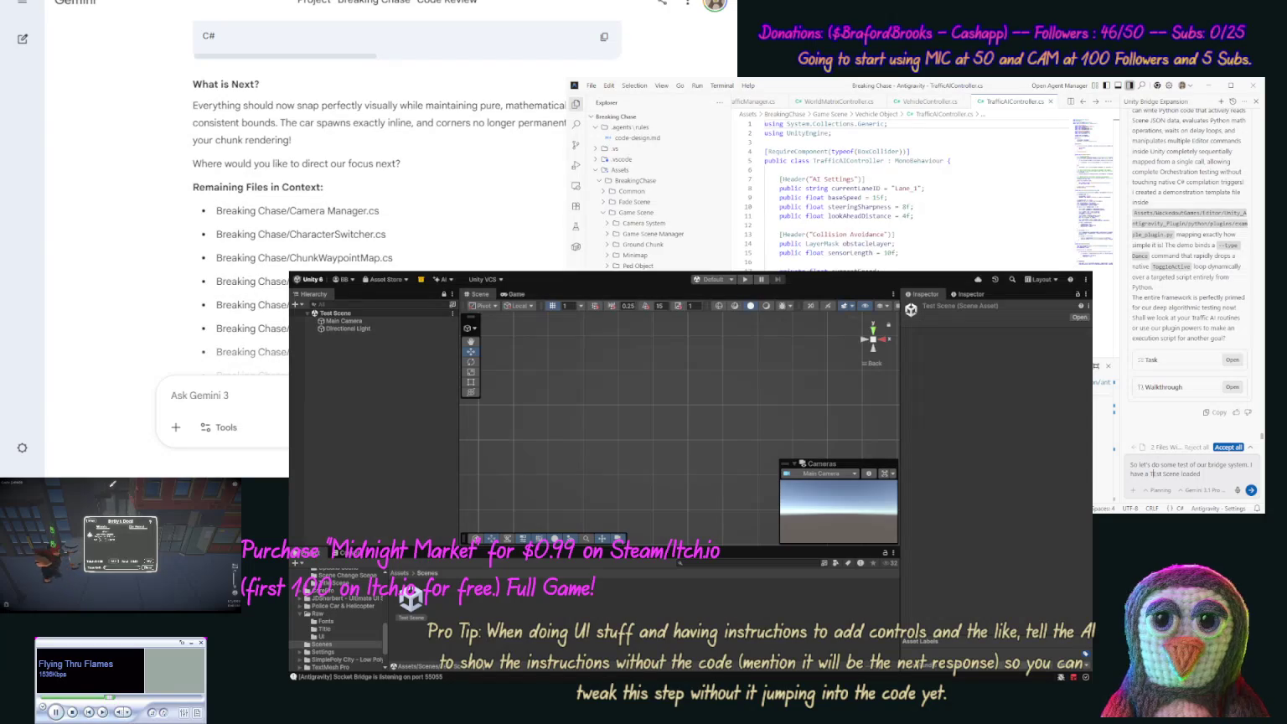
key("End")
- Send a request for a simple 2D-in-3D Space Invaders game with score and lives in the Test Scene folder
type(",")
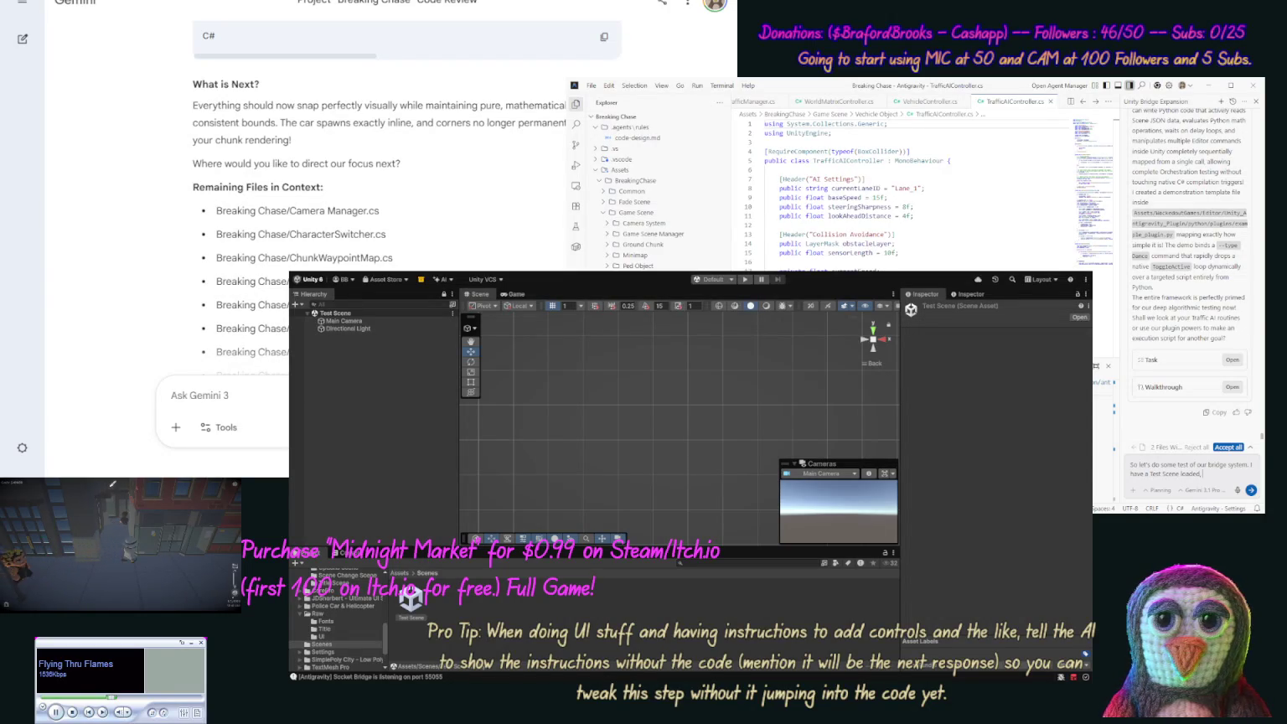
type(" let's")
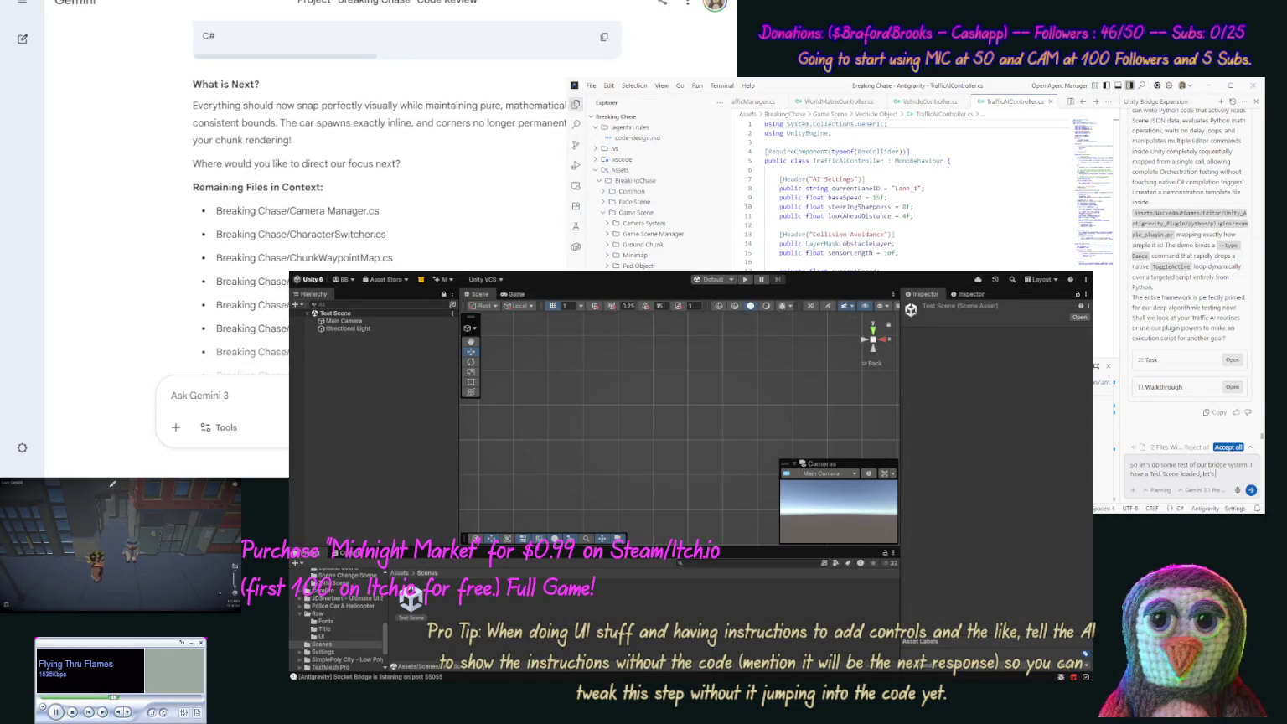
type(" make a simple")
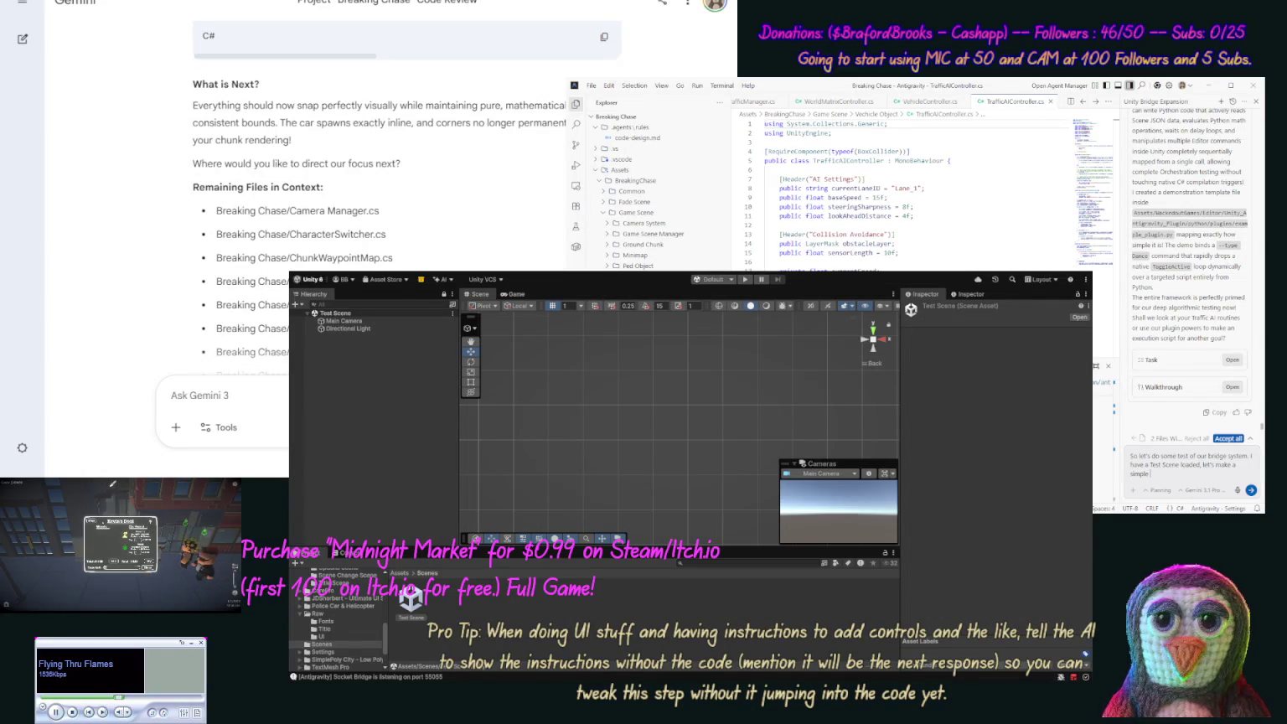
type(" Space invad")
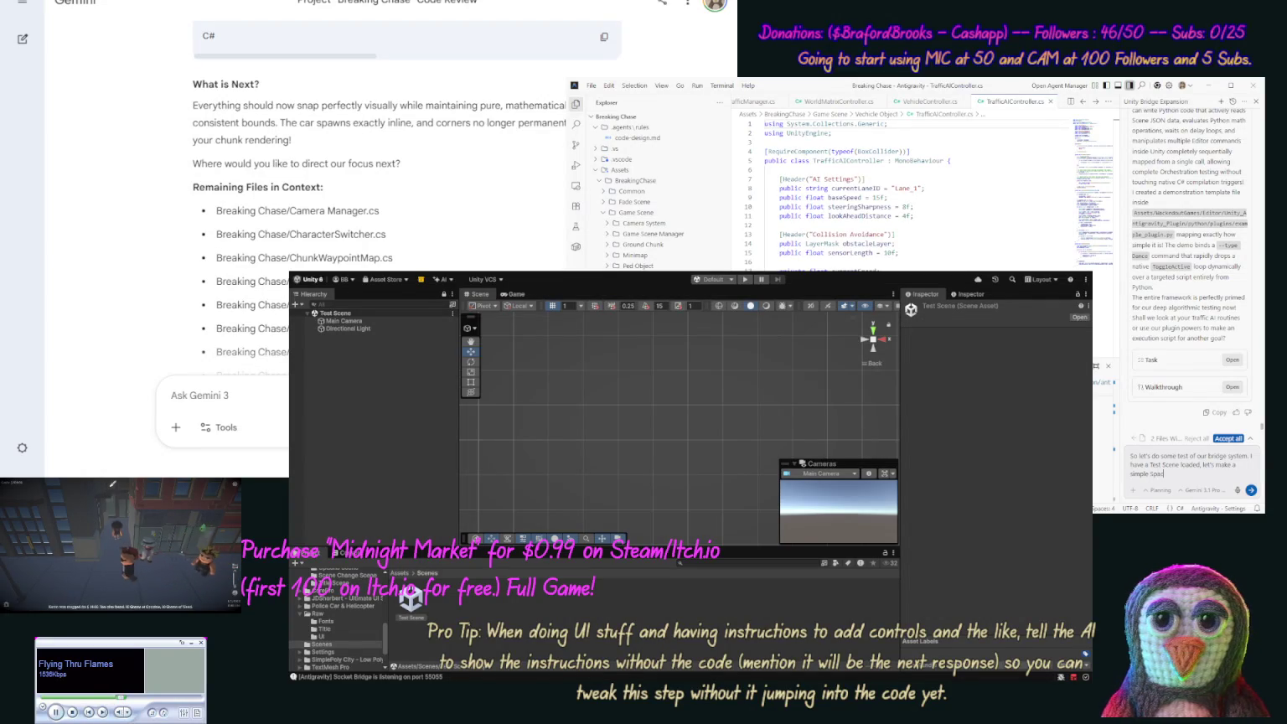
type("er")
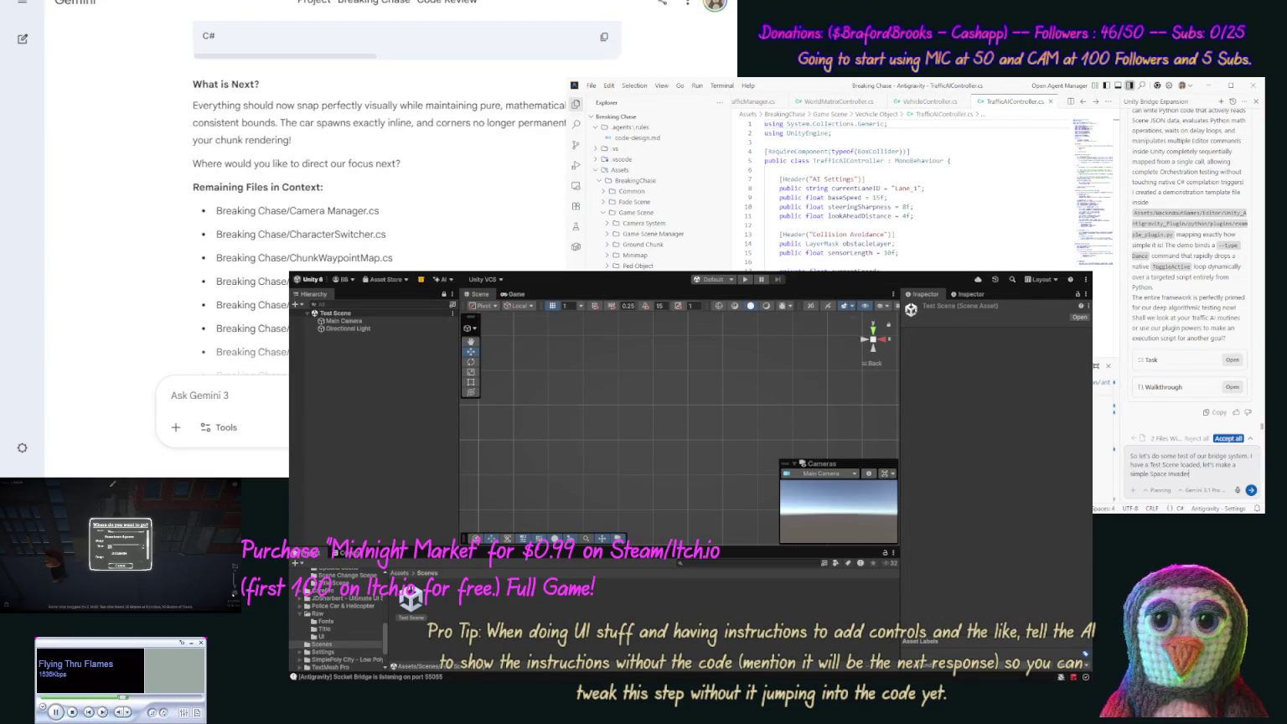
type("s game wit")
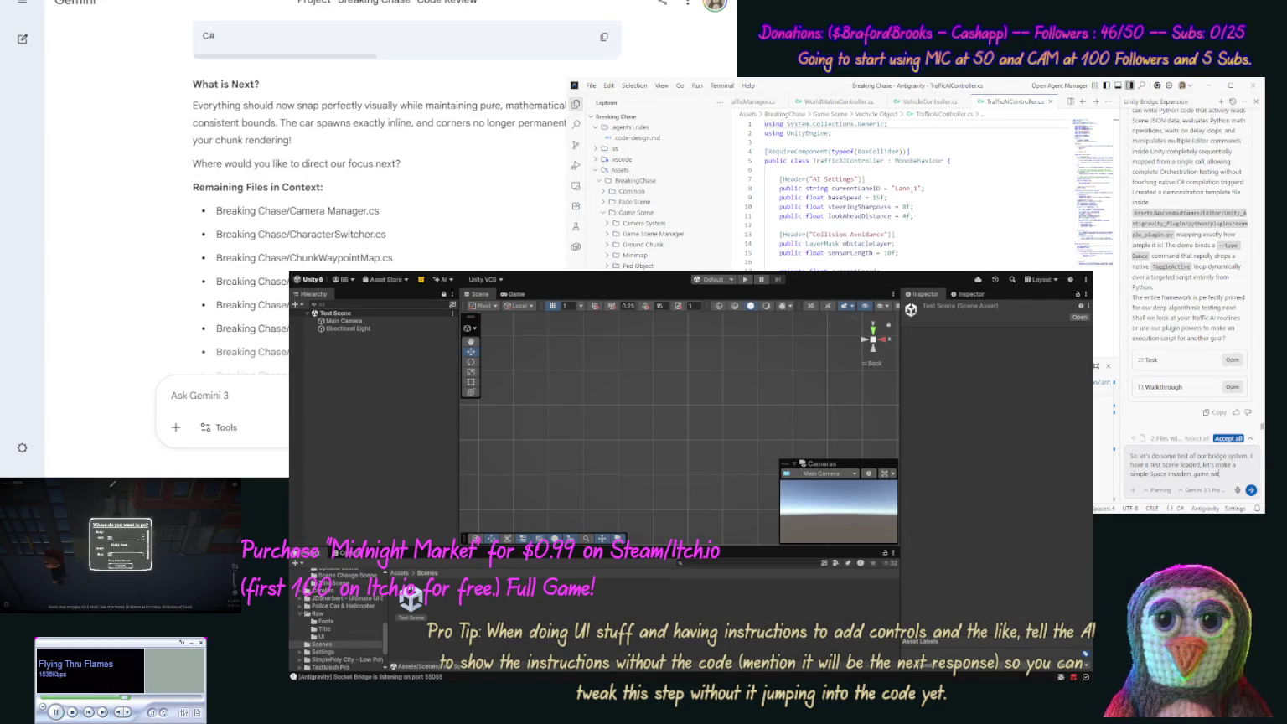
type("h a UI item for a score,")
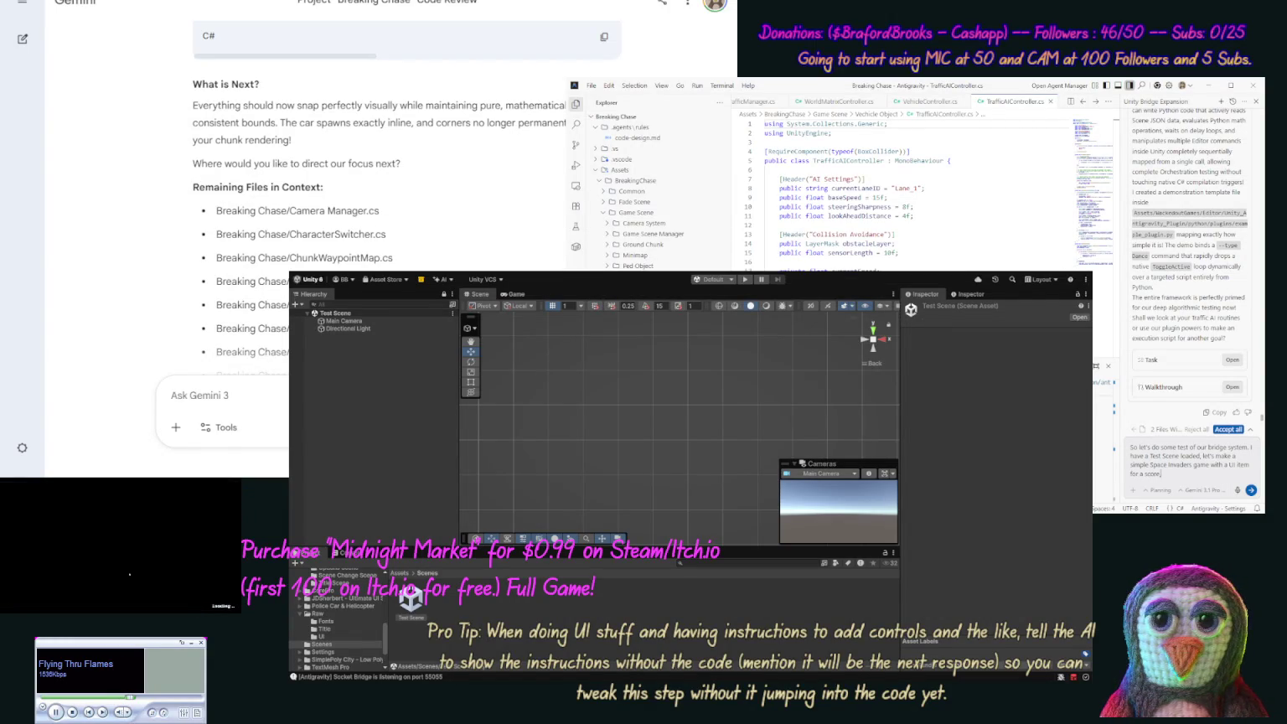
type(" and")
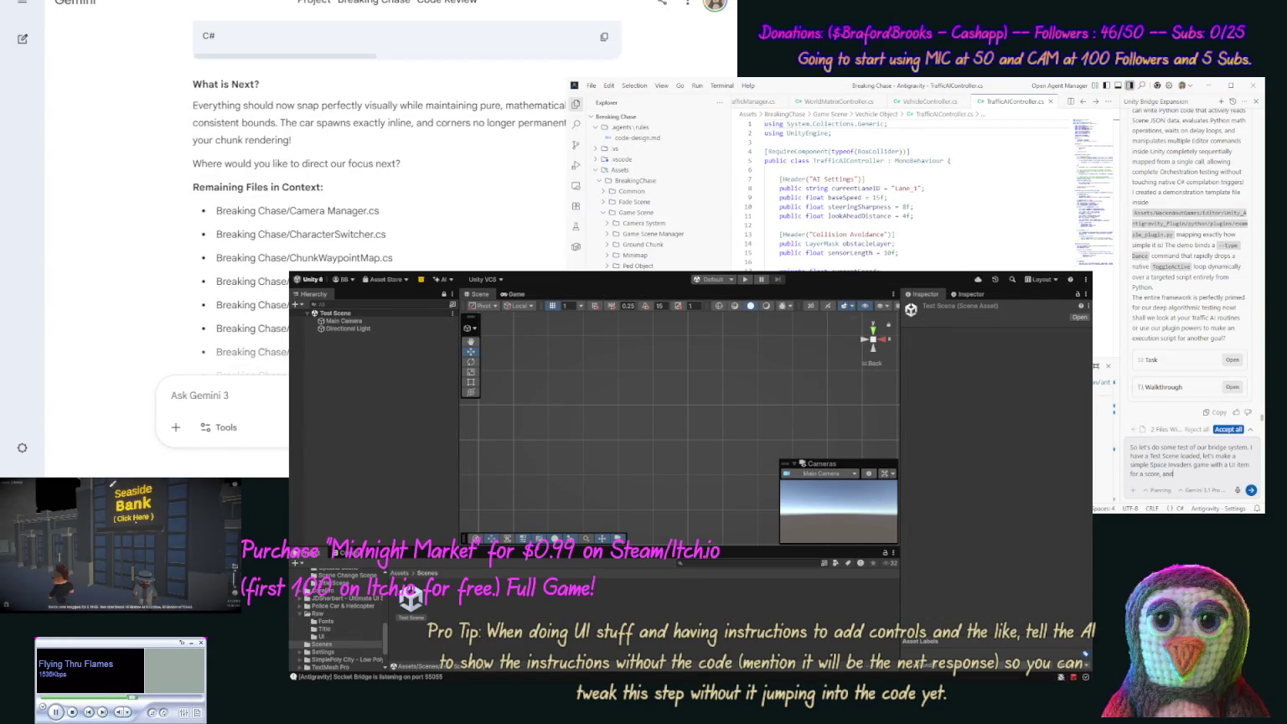
type(" blocks (different c")
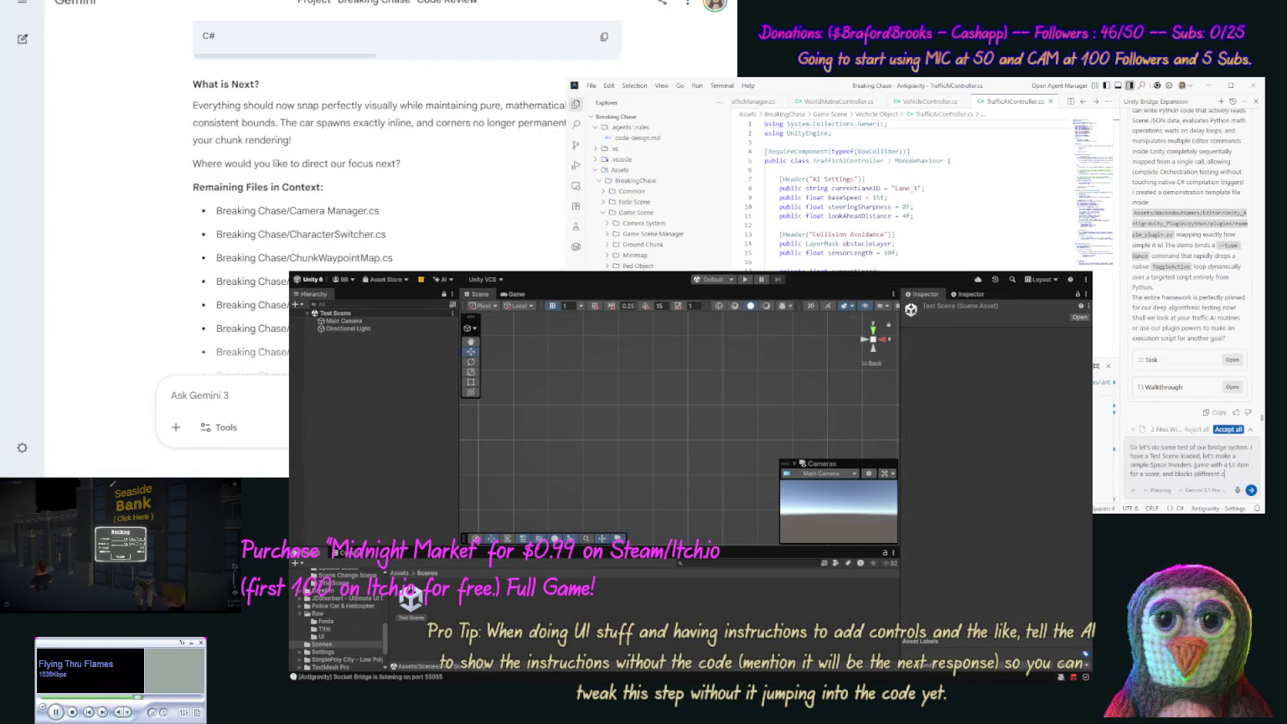
type("olors for")
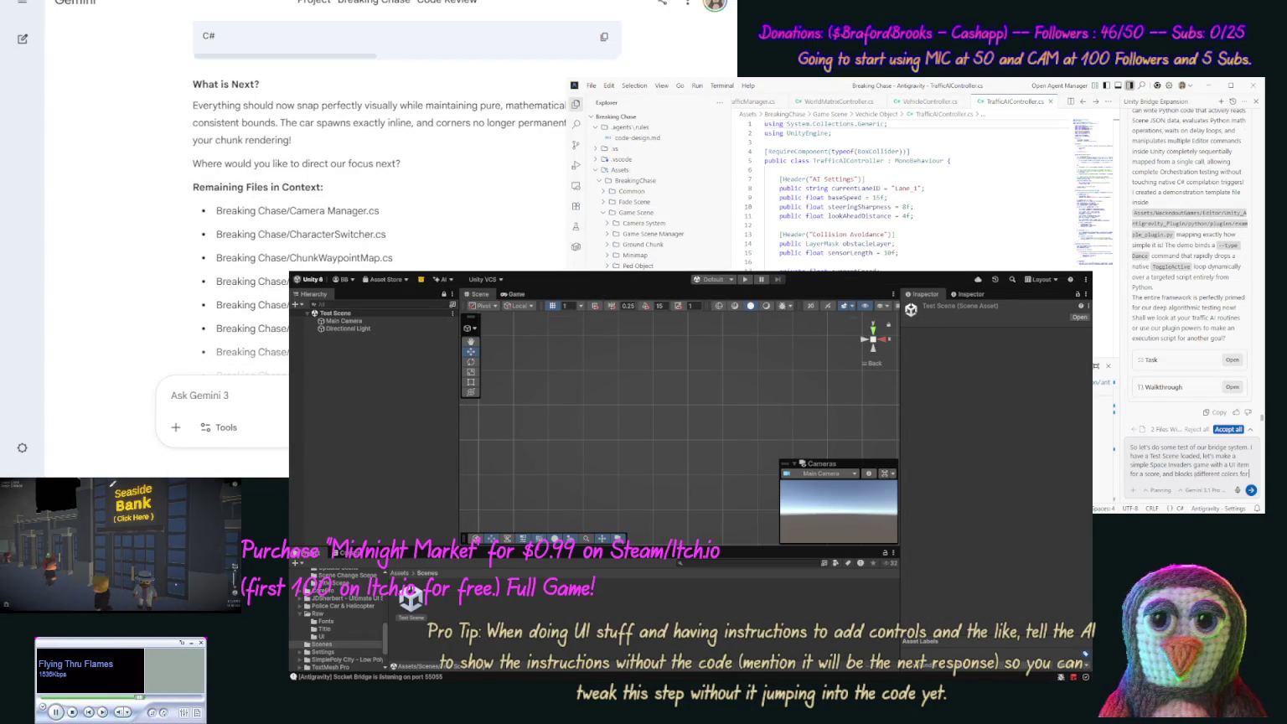
type(" the playe")
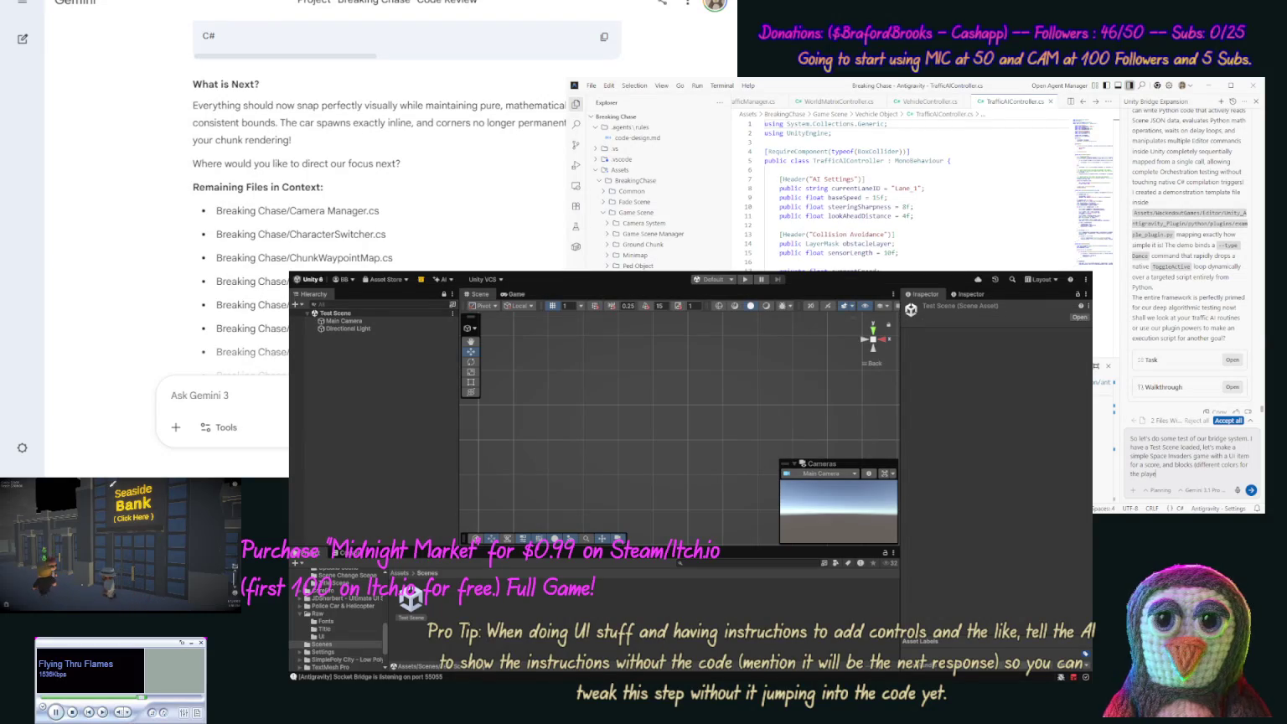
type("r and enimes.")
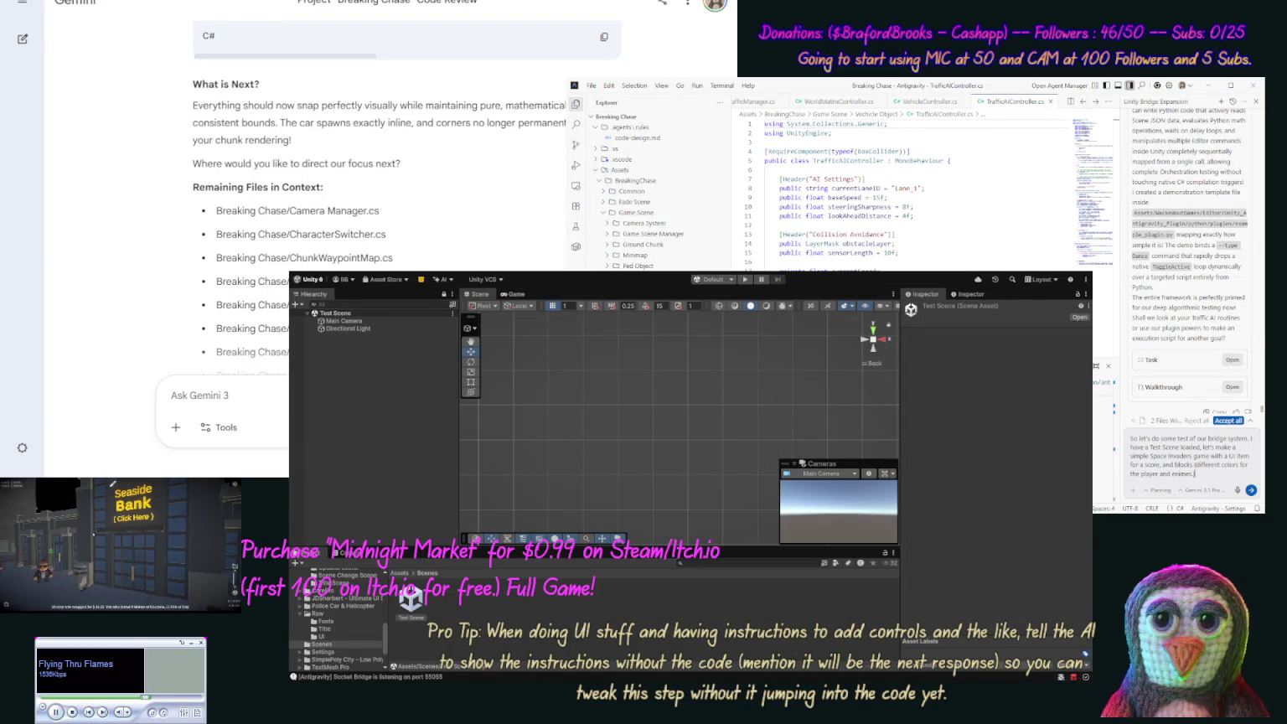
type(") and sm")
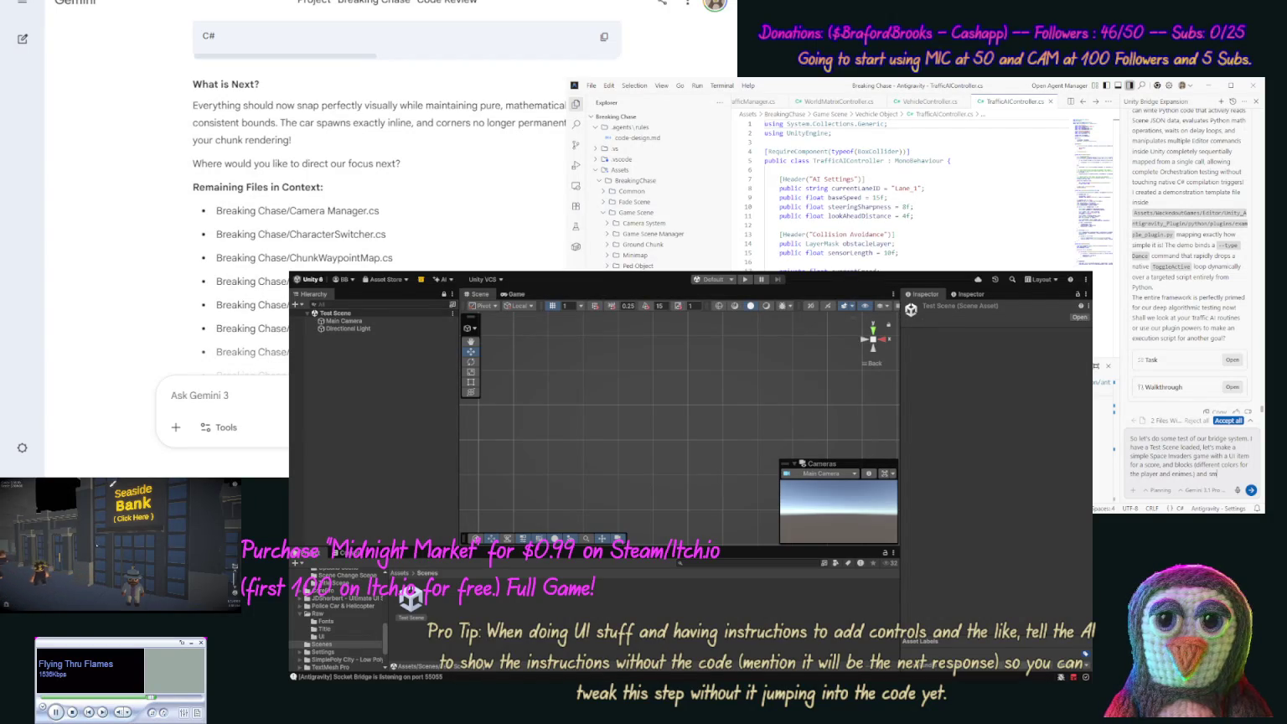
type("e")
type("he")
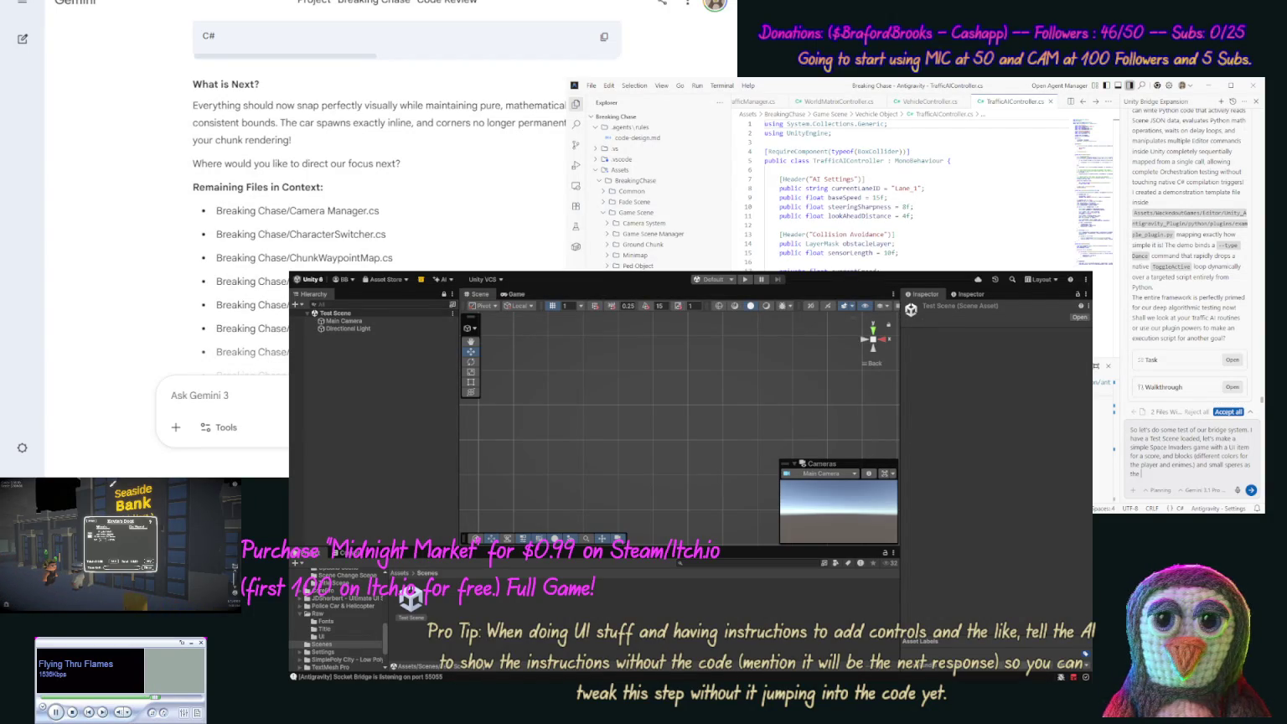
type("tes, we w")
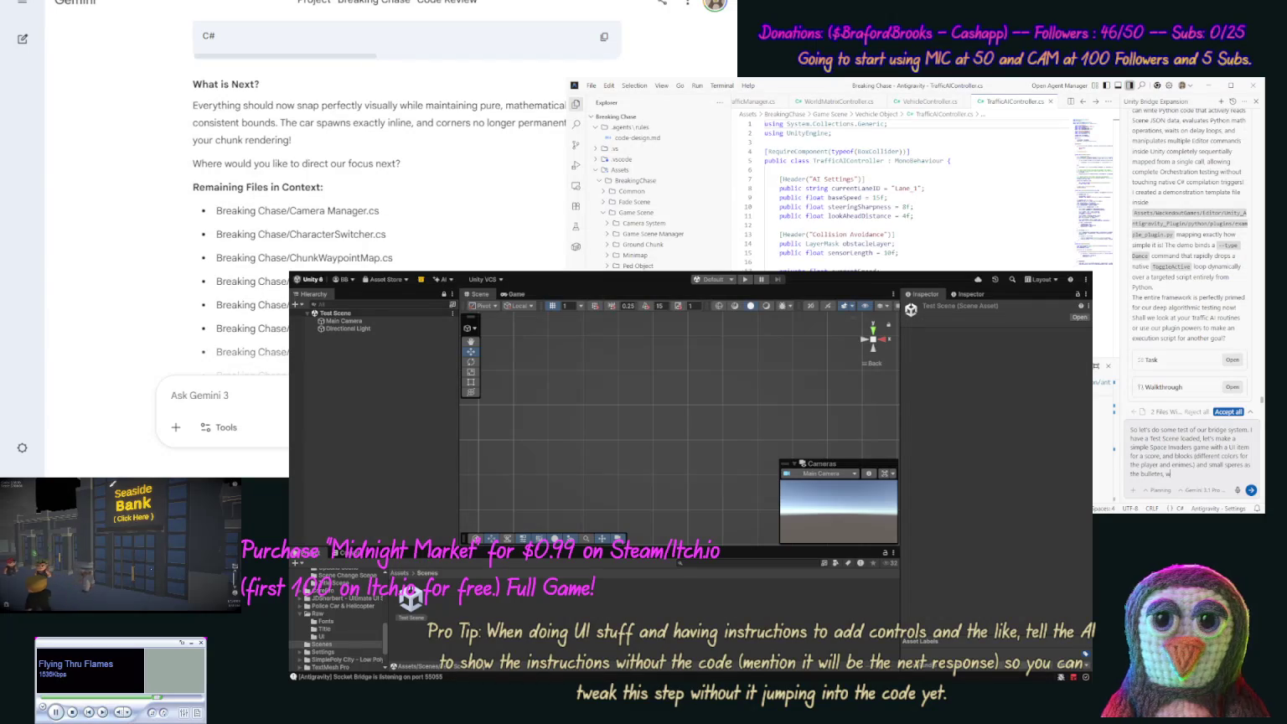
type("ant th")
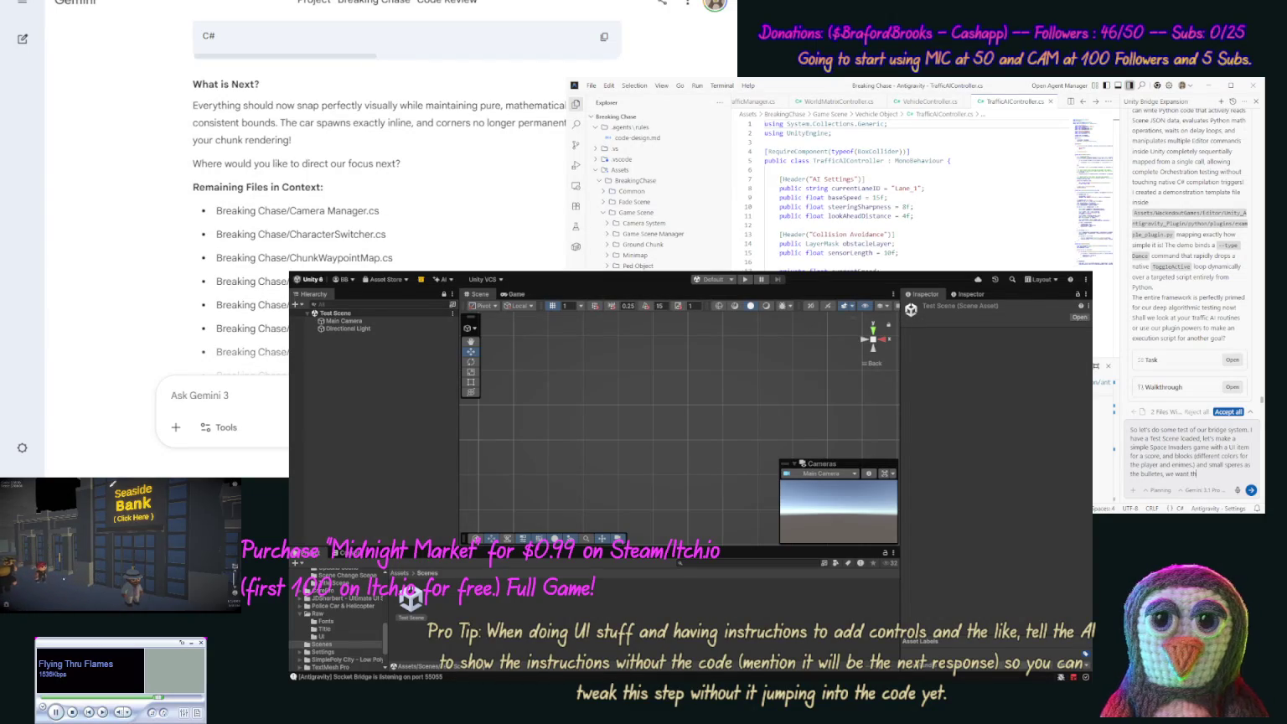
type("is down")
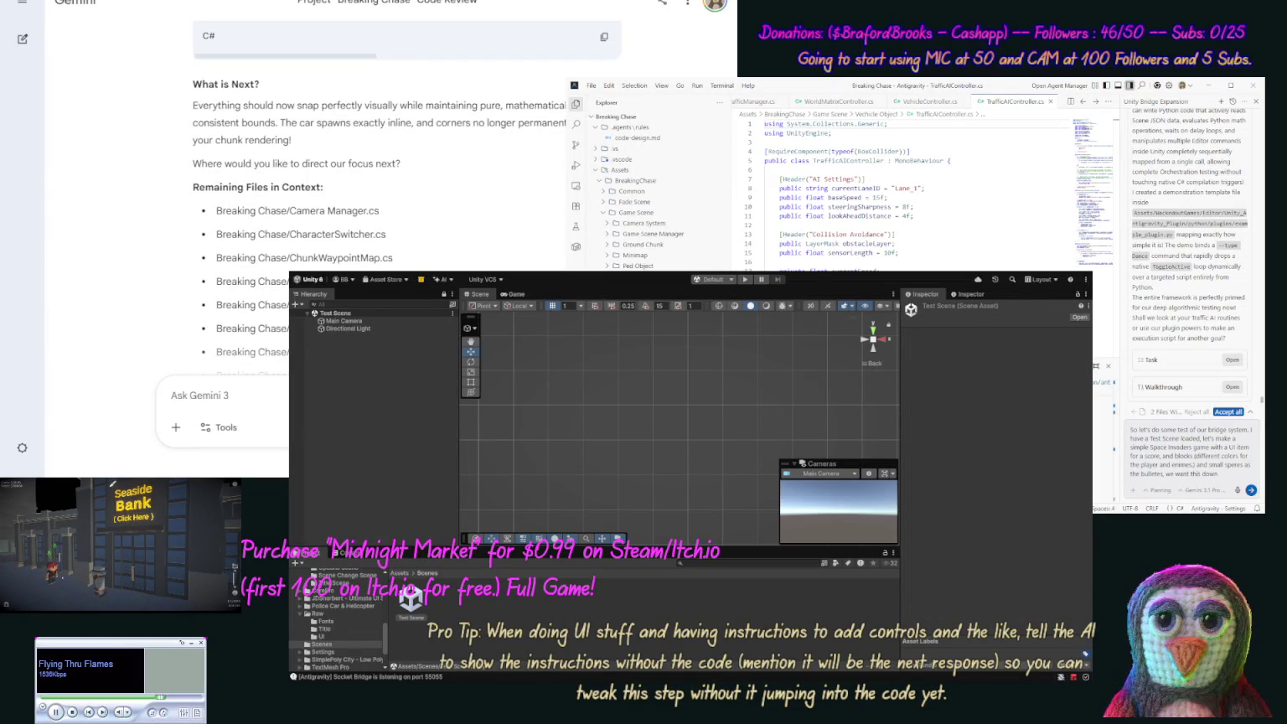
type(" on a")
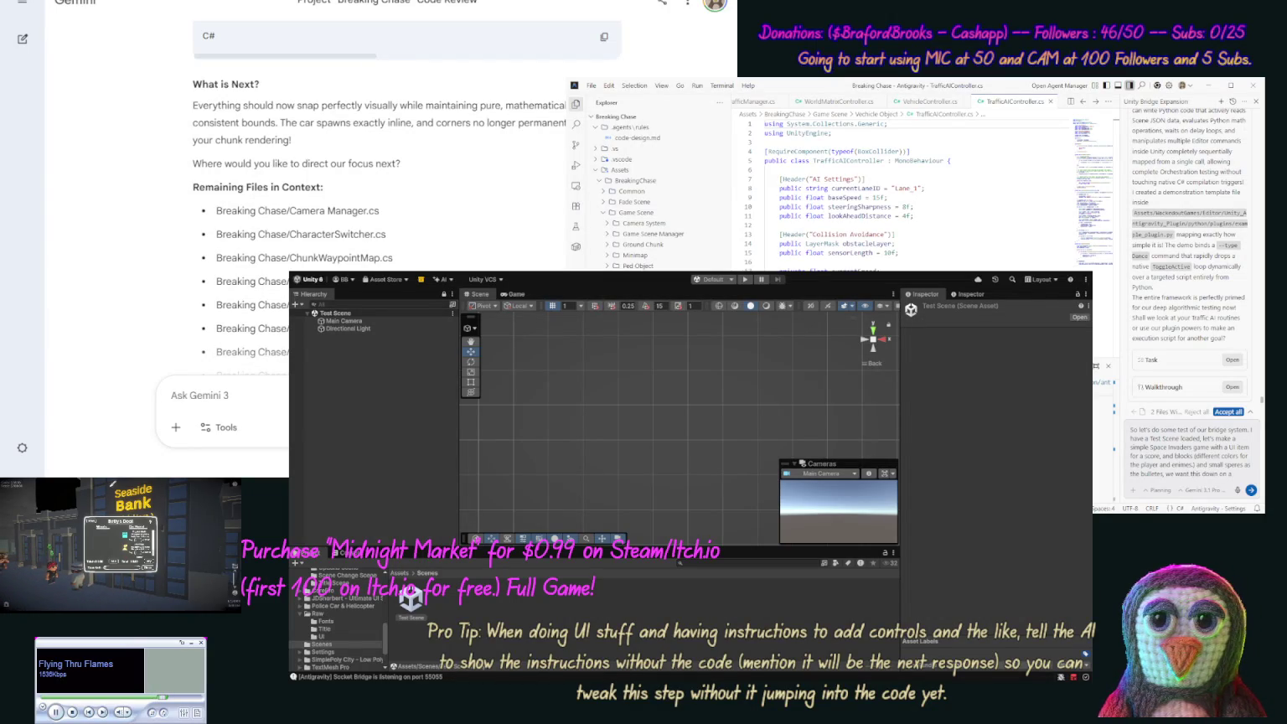
type(" static")
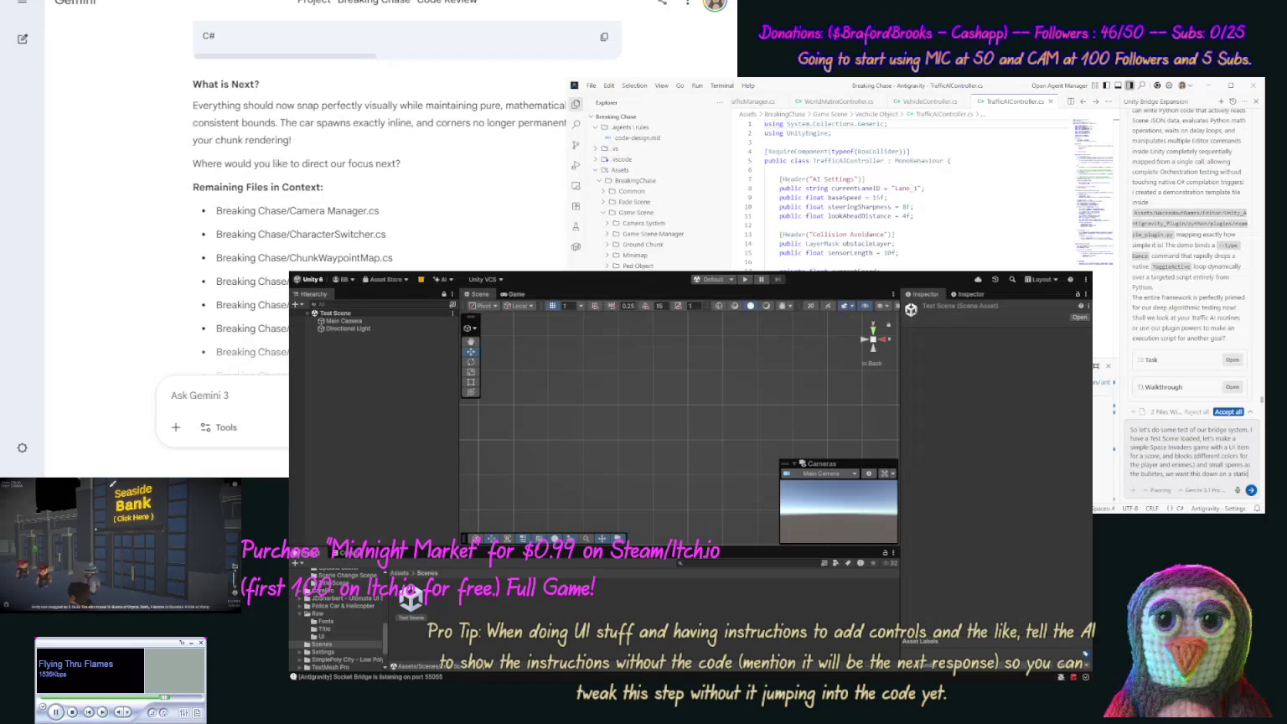
type(" 2D0 acc")
type("ess")
key("ctrl+shift+Left")
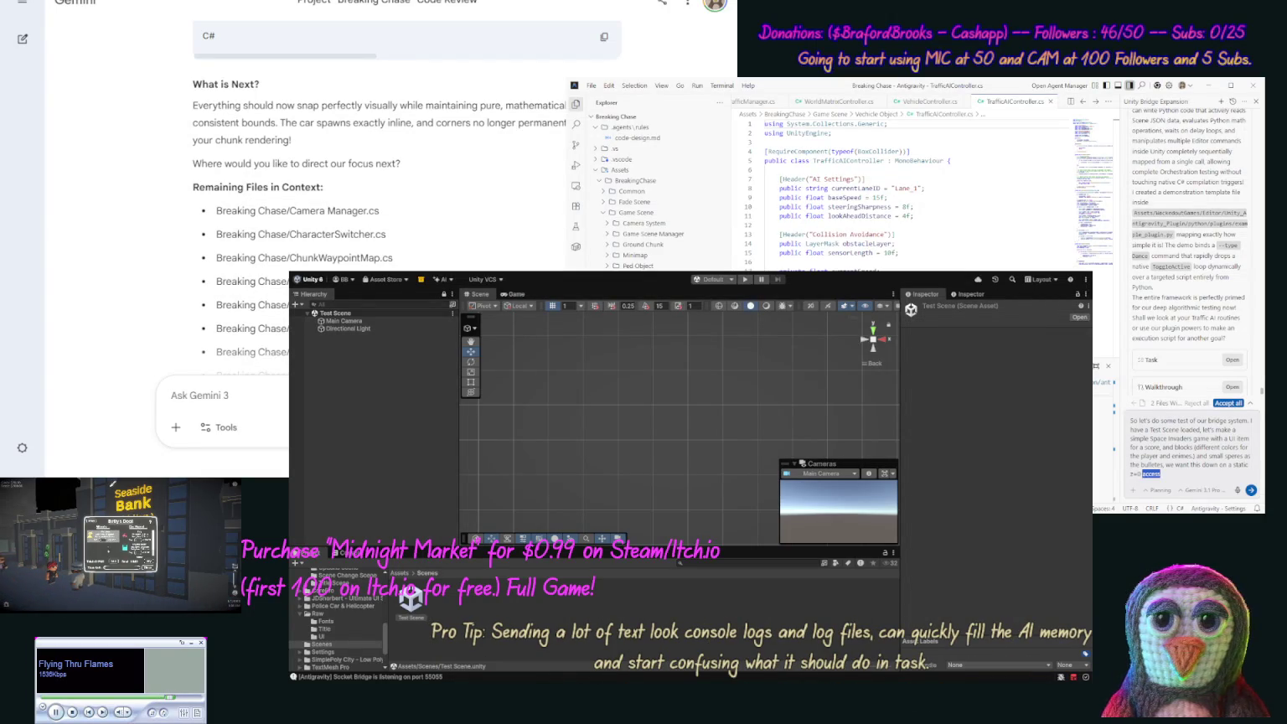
type(".")
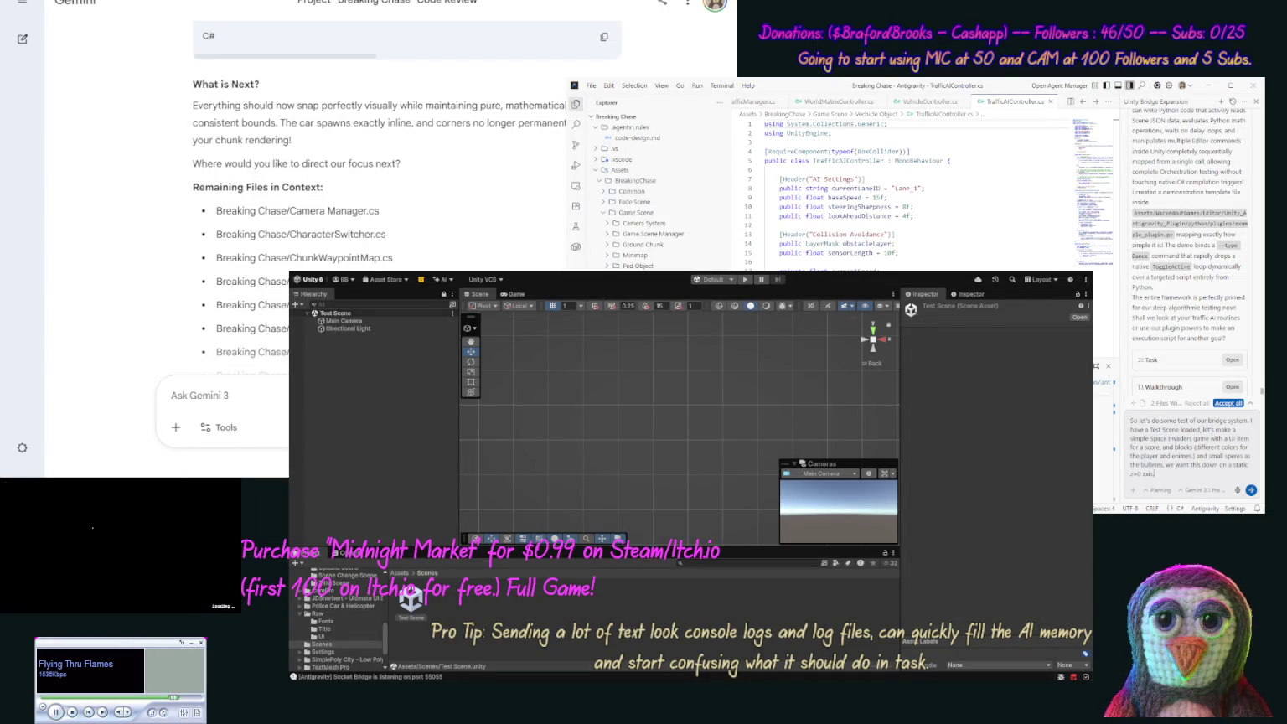
key("BackSpace")
type(", so a 2D")
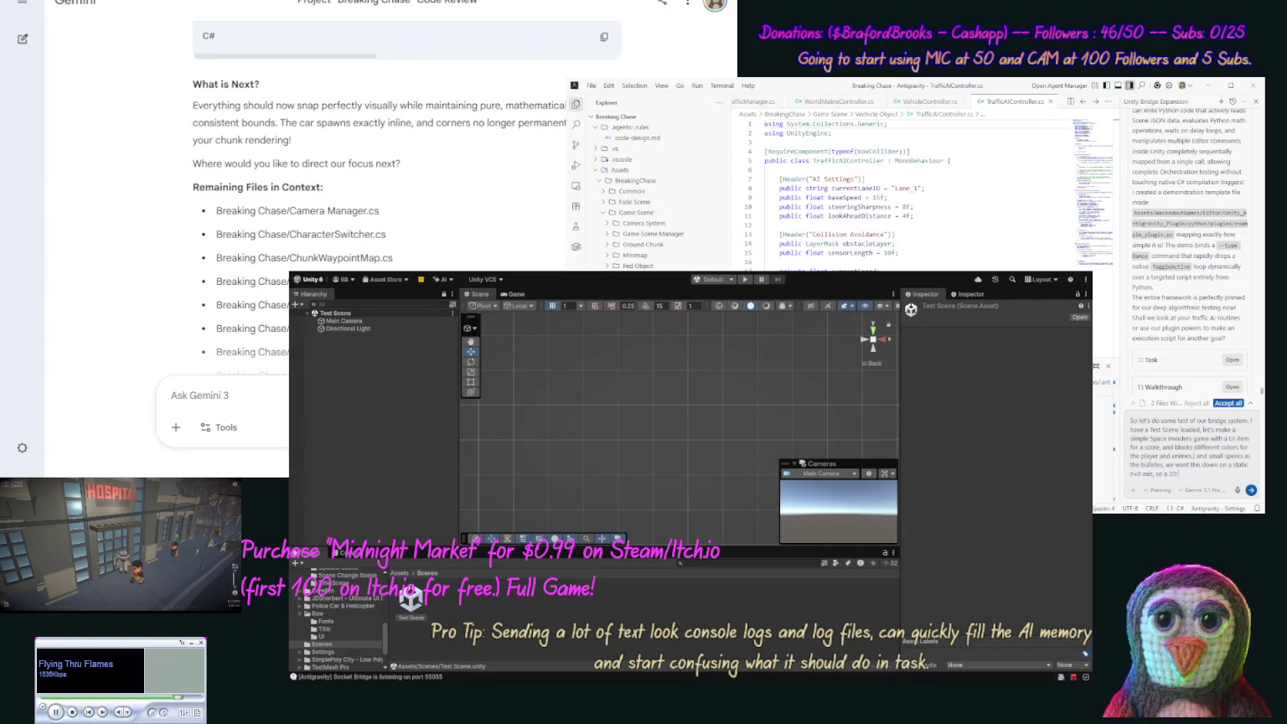
type(" game in")
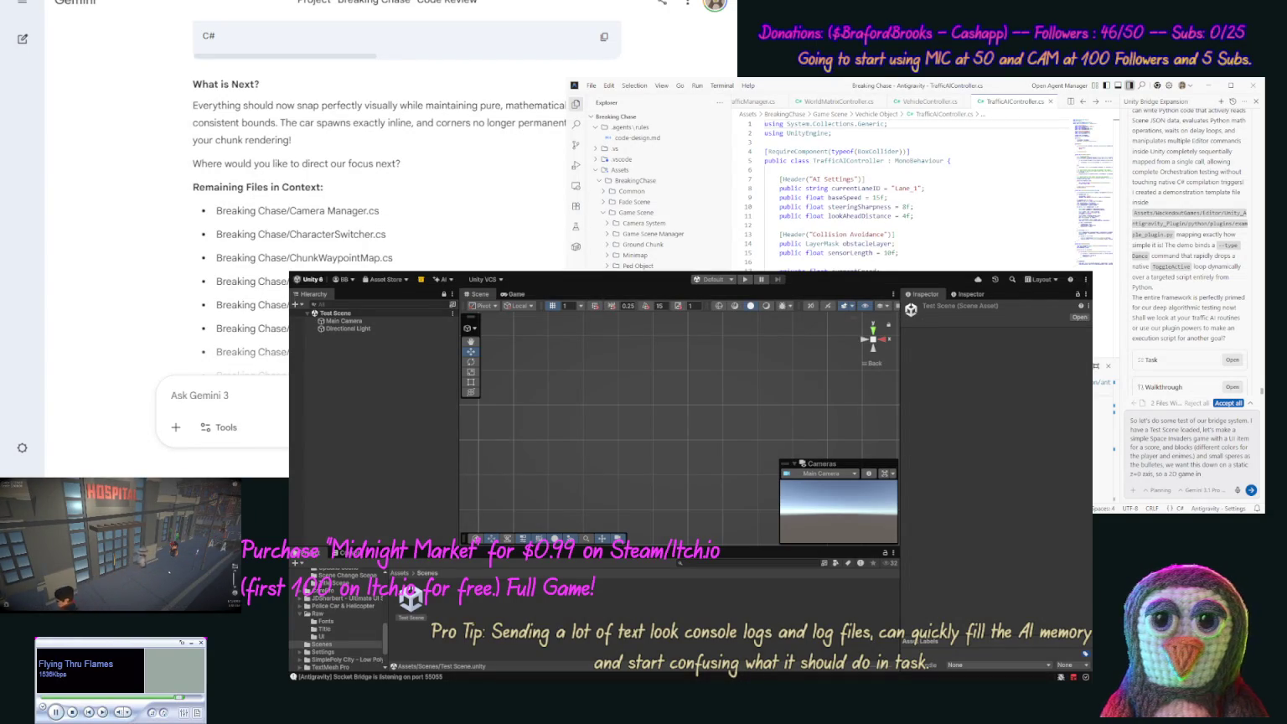
type(" 3D space,")
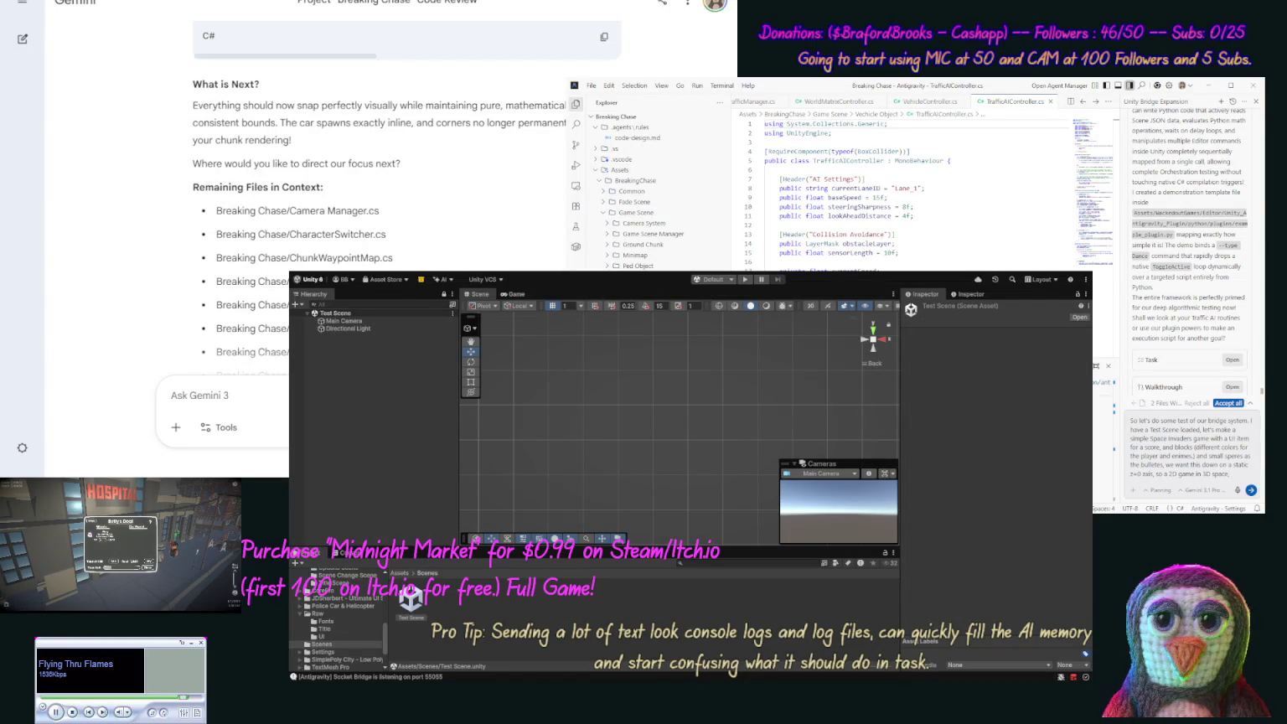
type(" ensure")
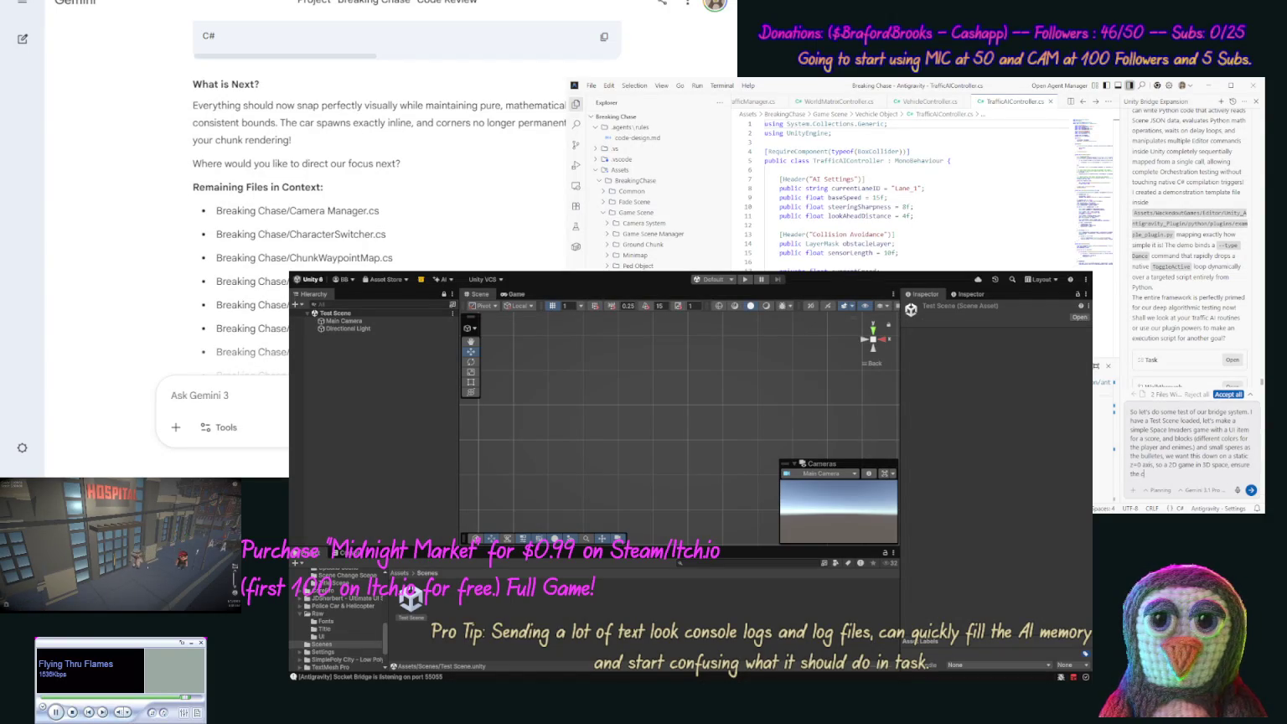
type(" the cameis moved to")
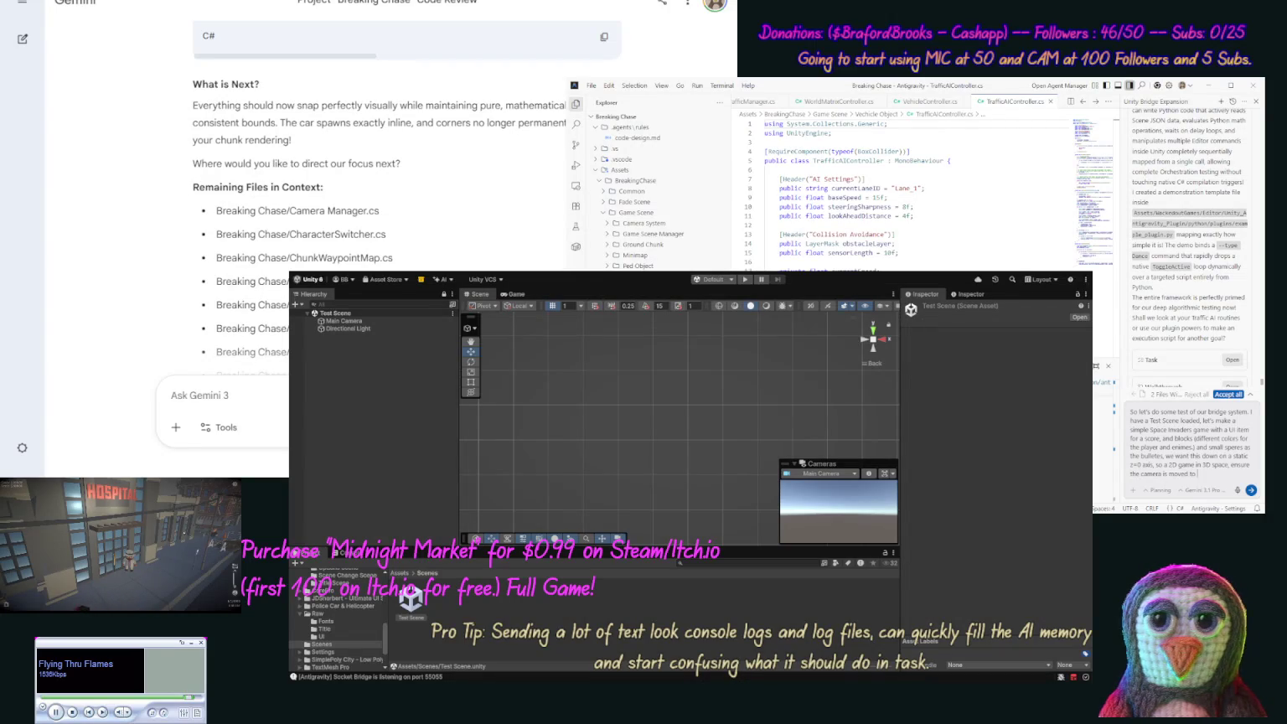
type(" t our simplegmae")
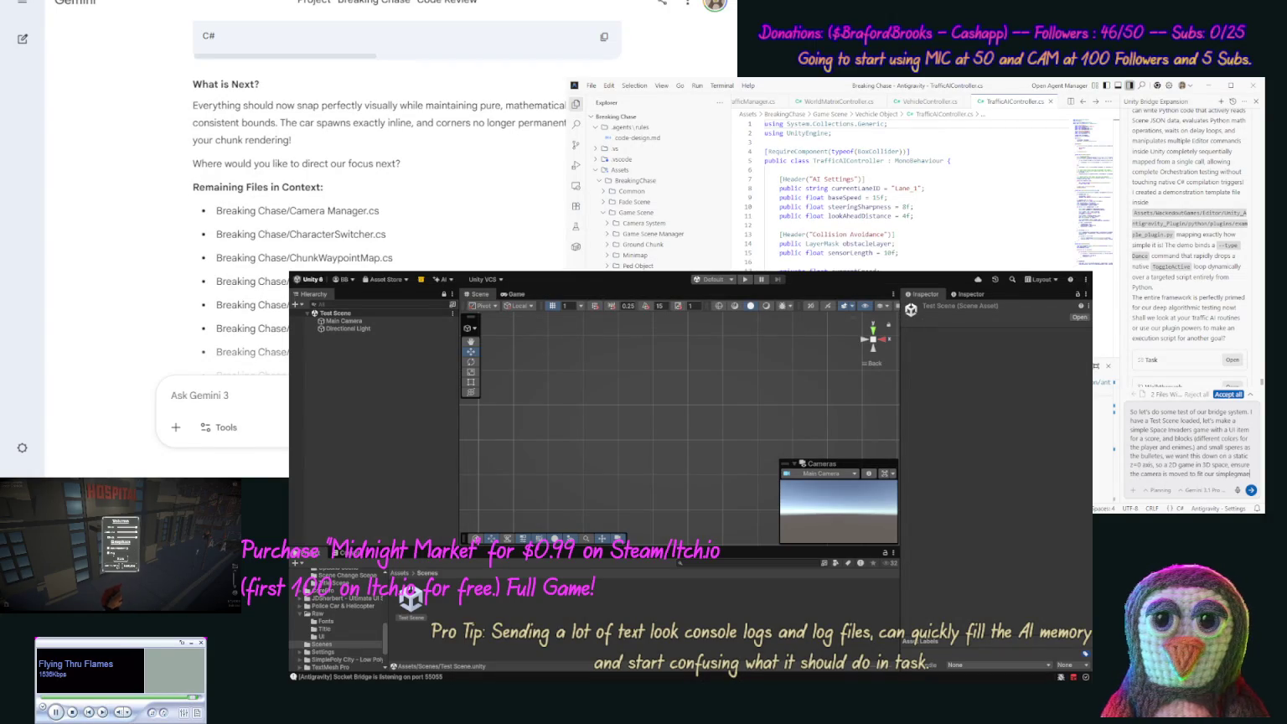
type(",")
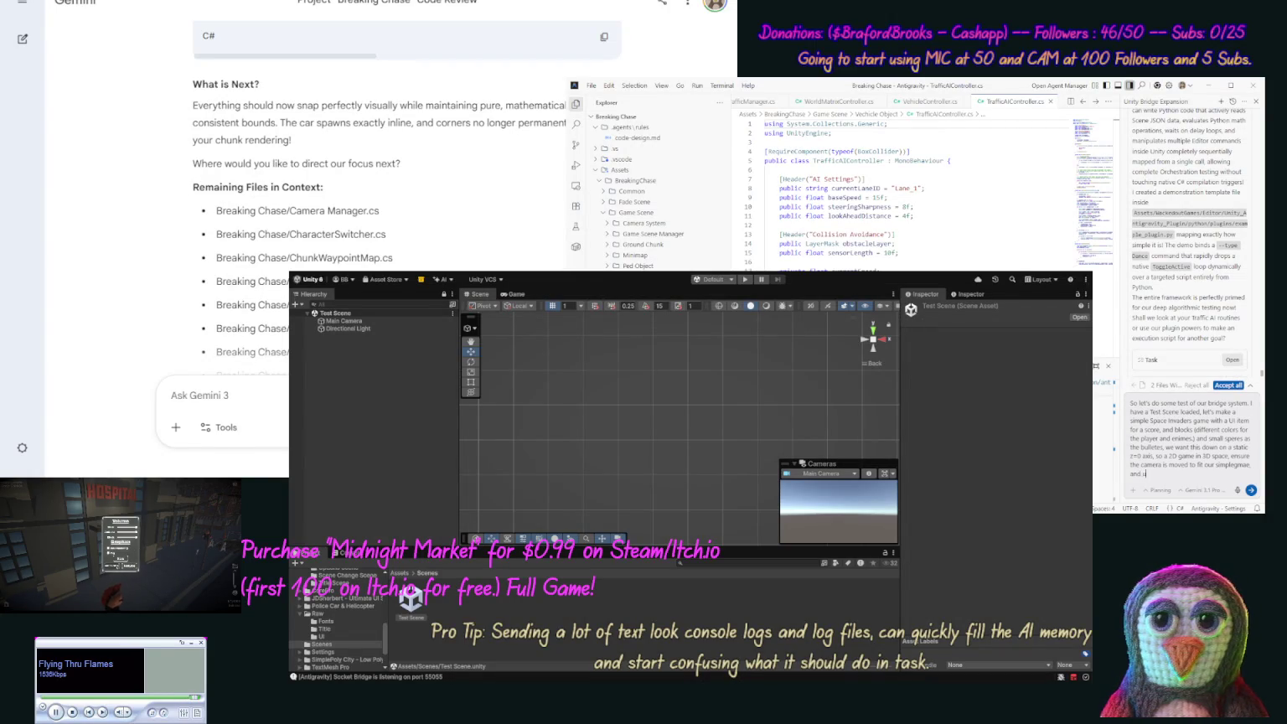
type(" aate the s")
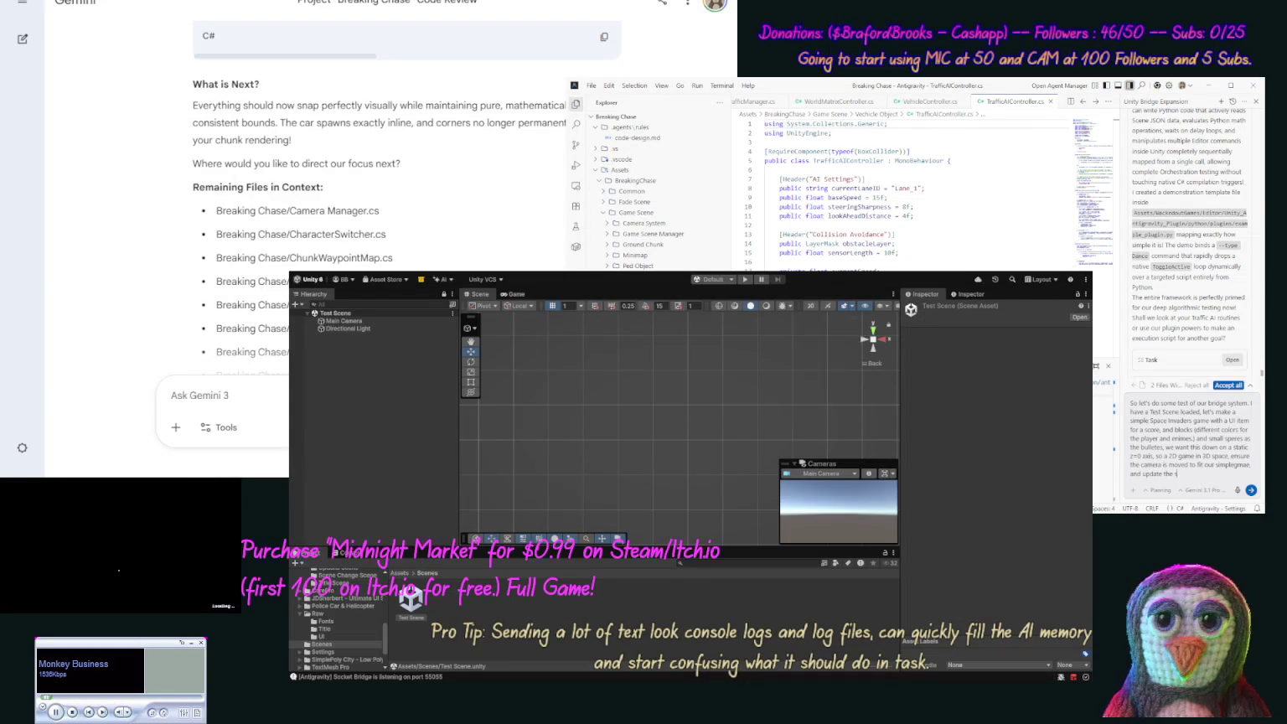
type("core, add a")
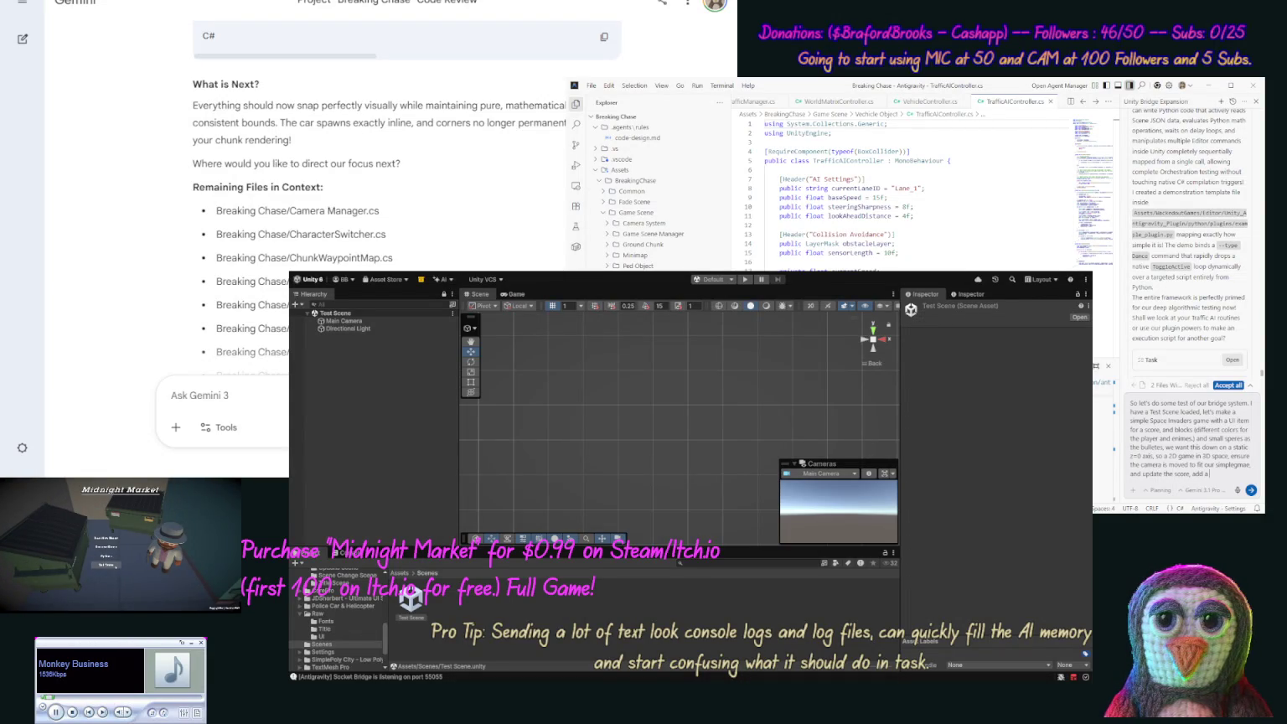
type(" lives met")
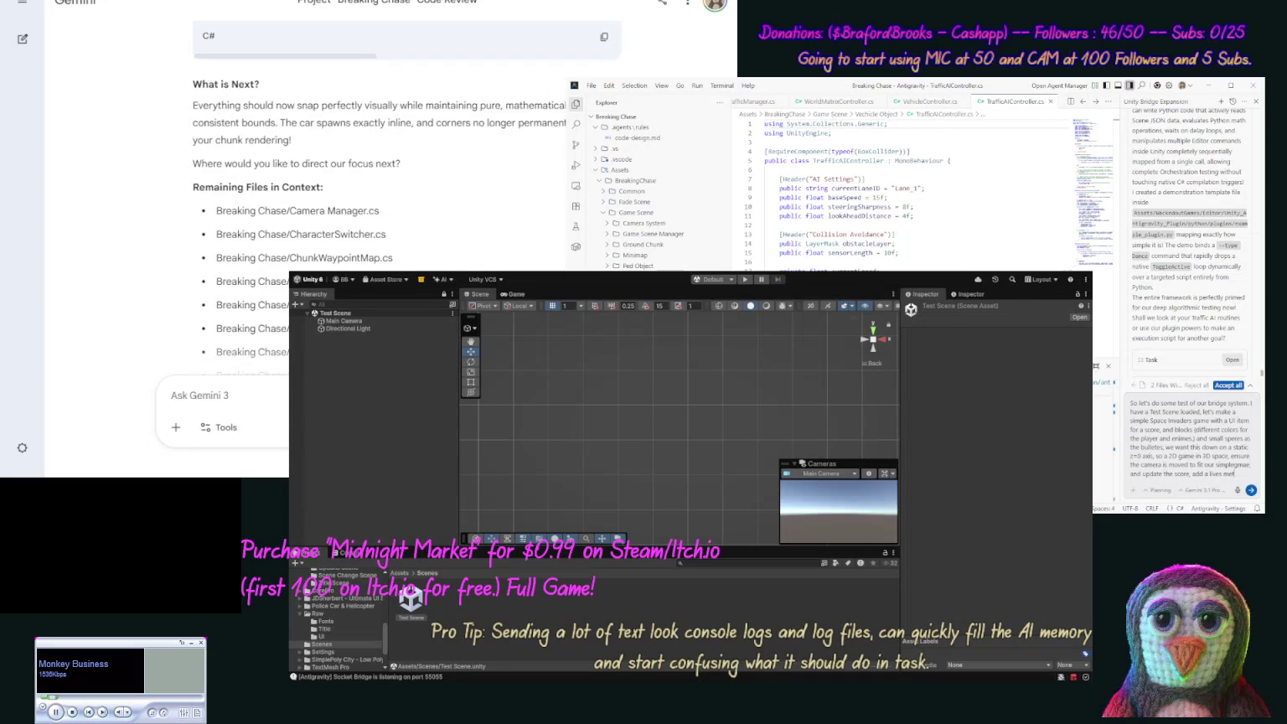
type("er")
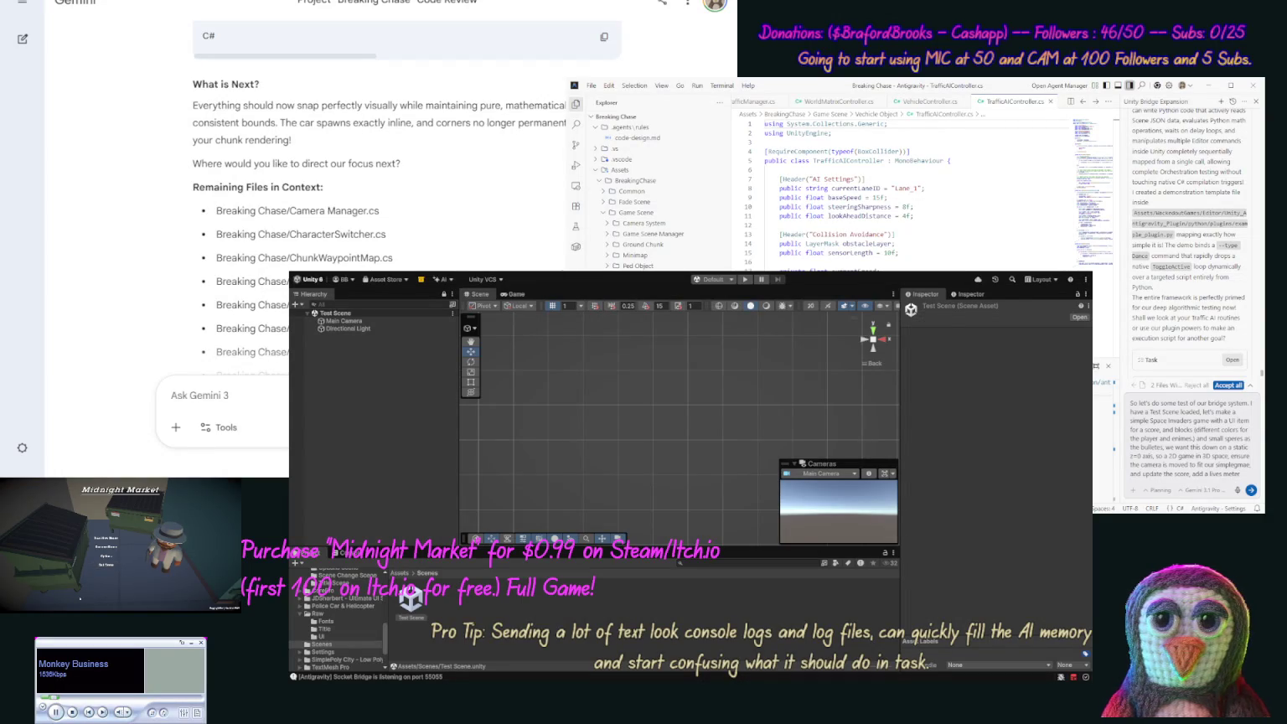
type(".")
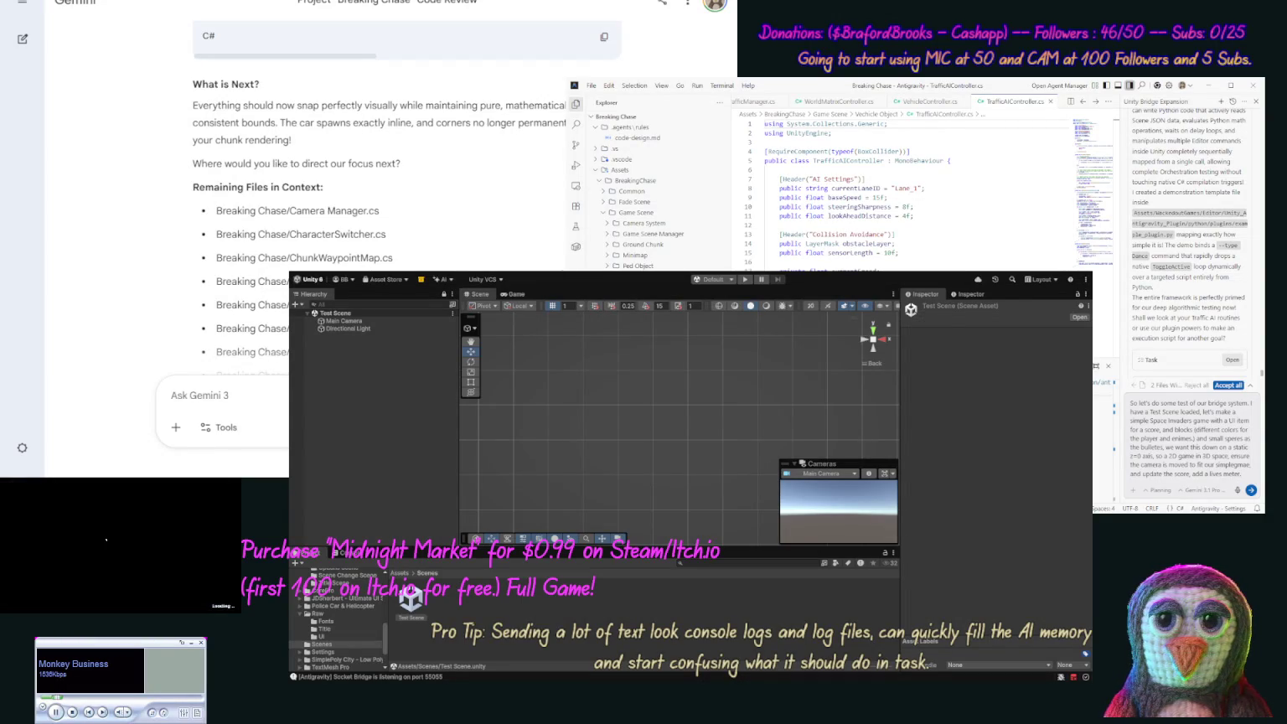
type("ce all C# code for this in our \"Assets")
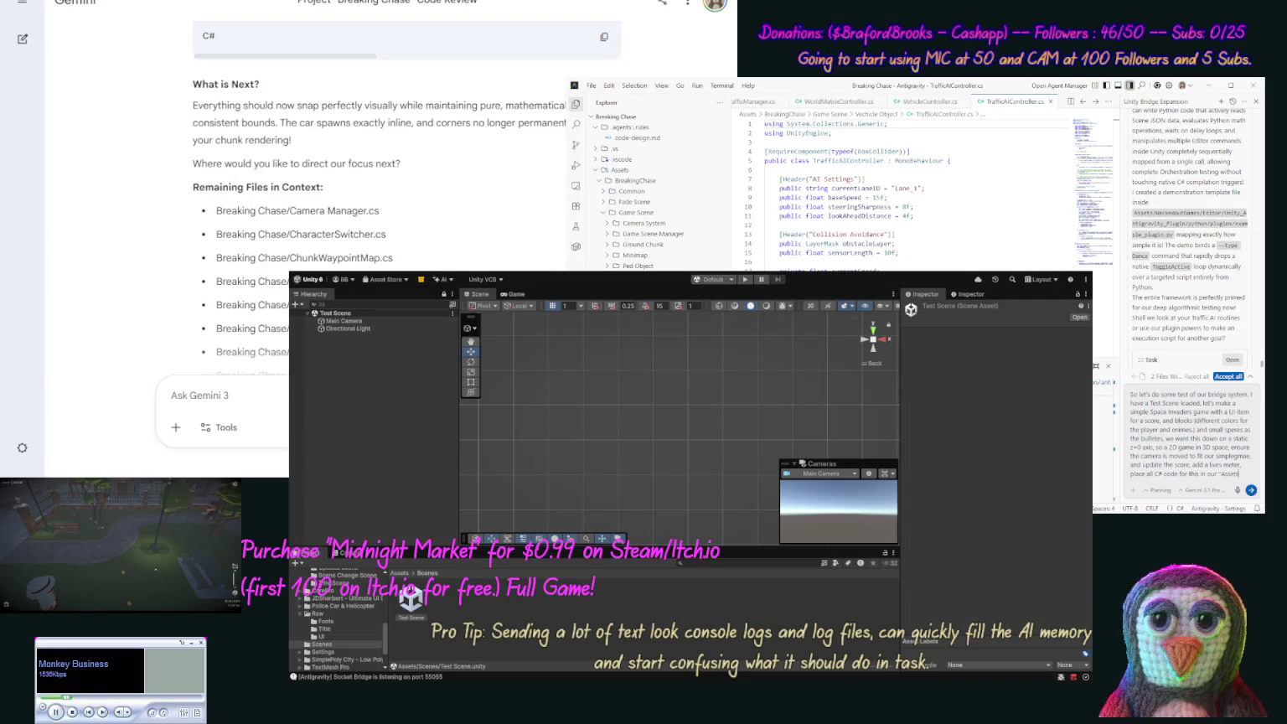
type("/Test")
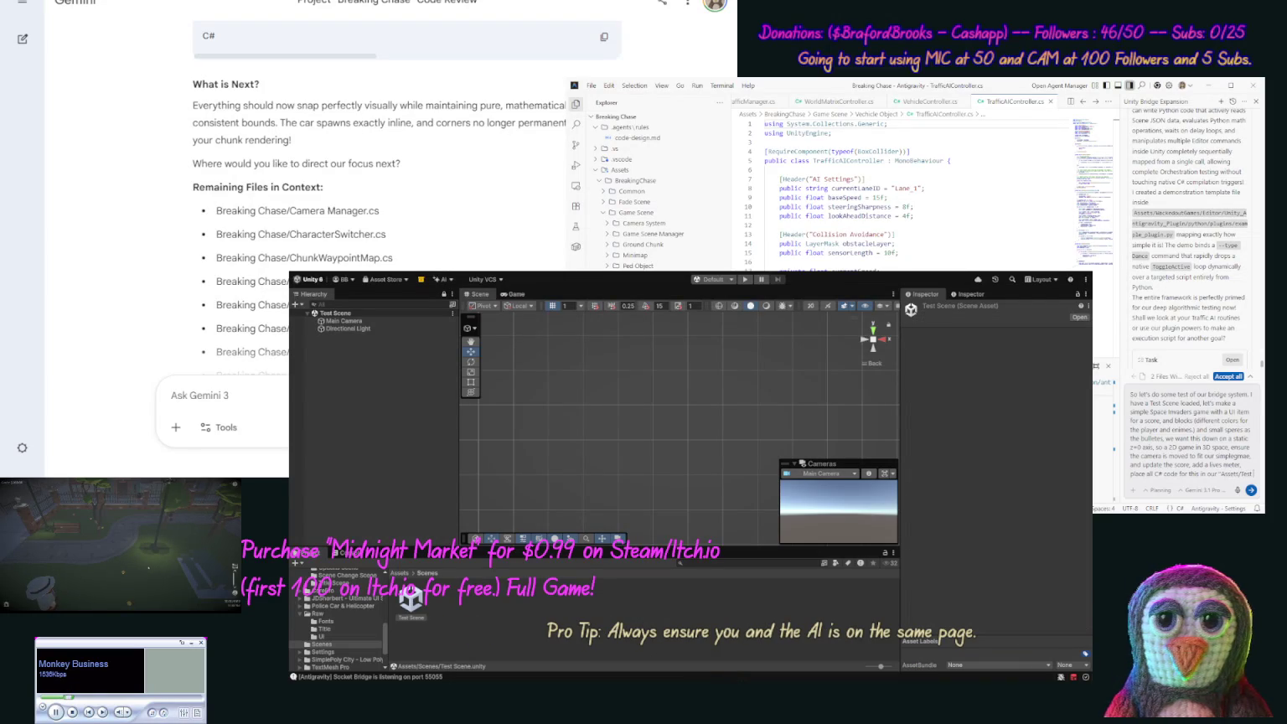
type(" Scene")
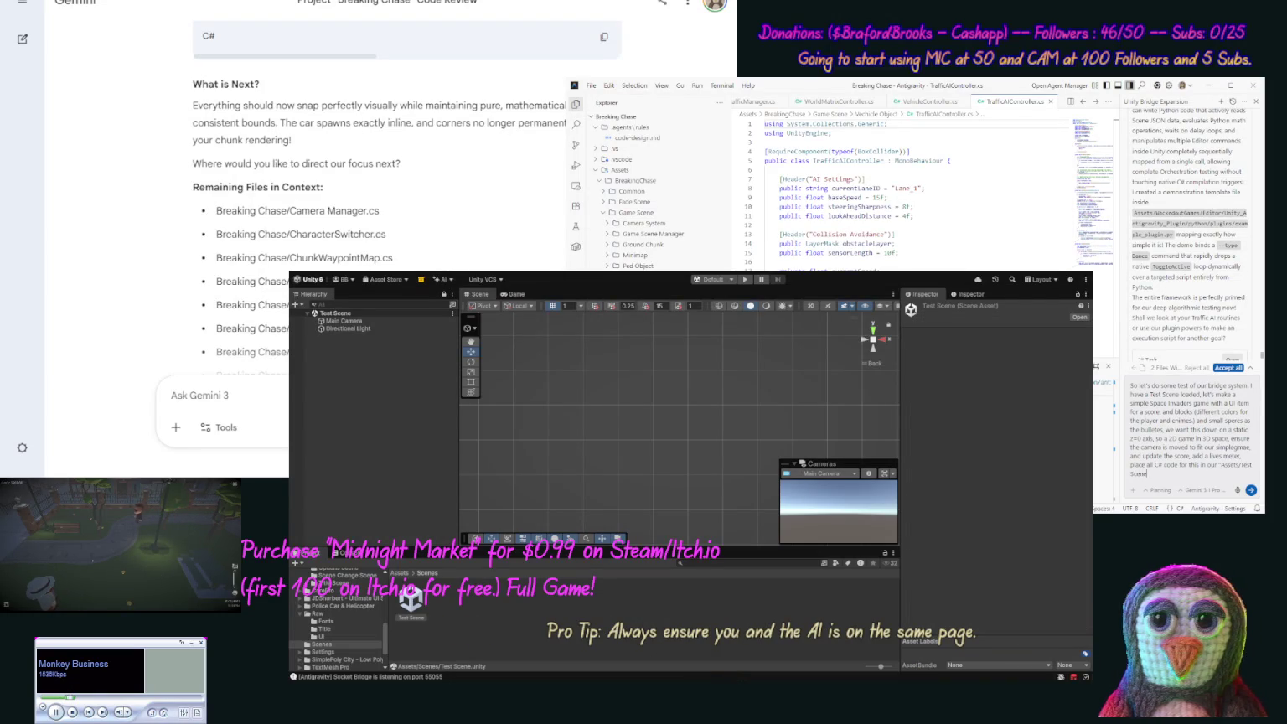
type("\" fo")
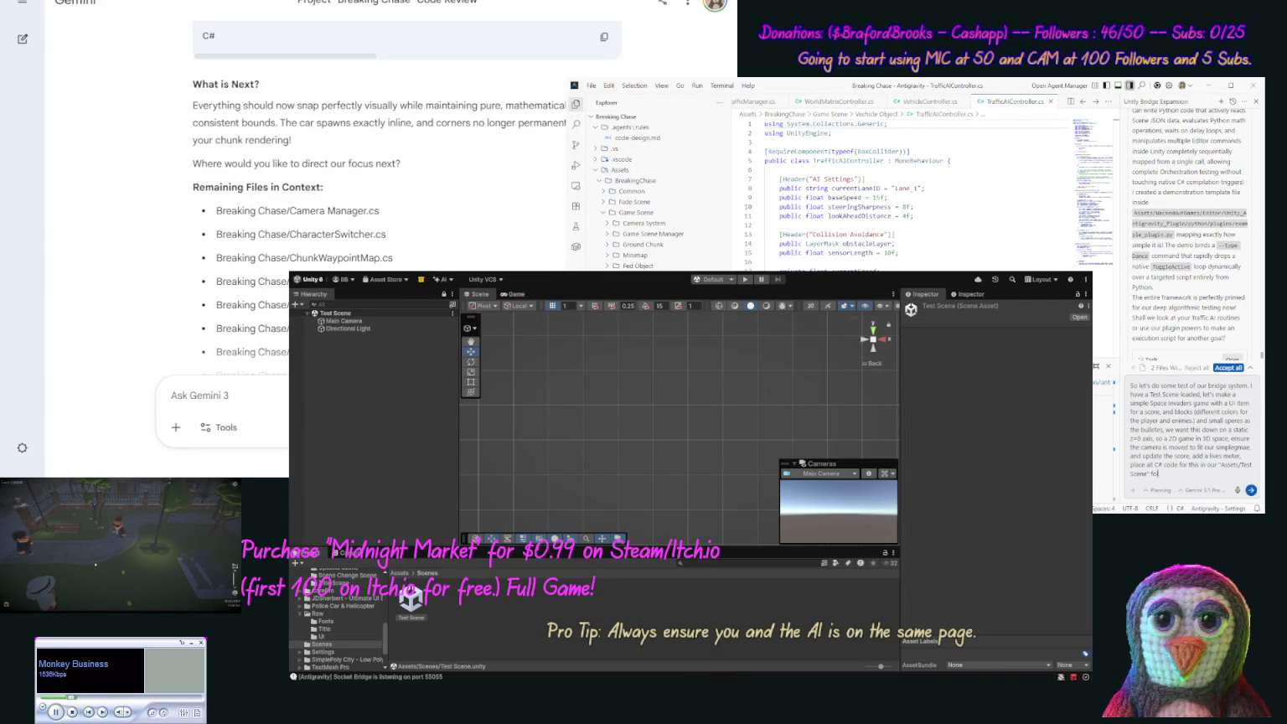
type("lder (you ne")
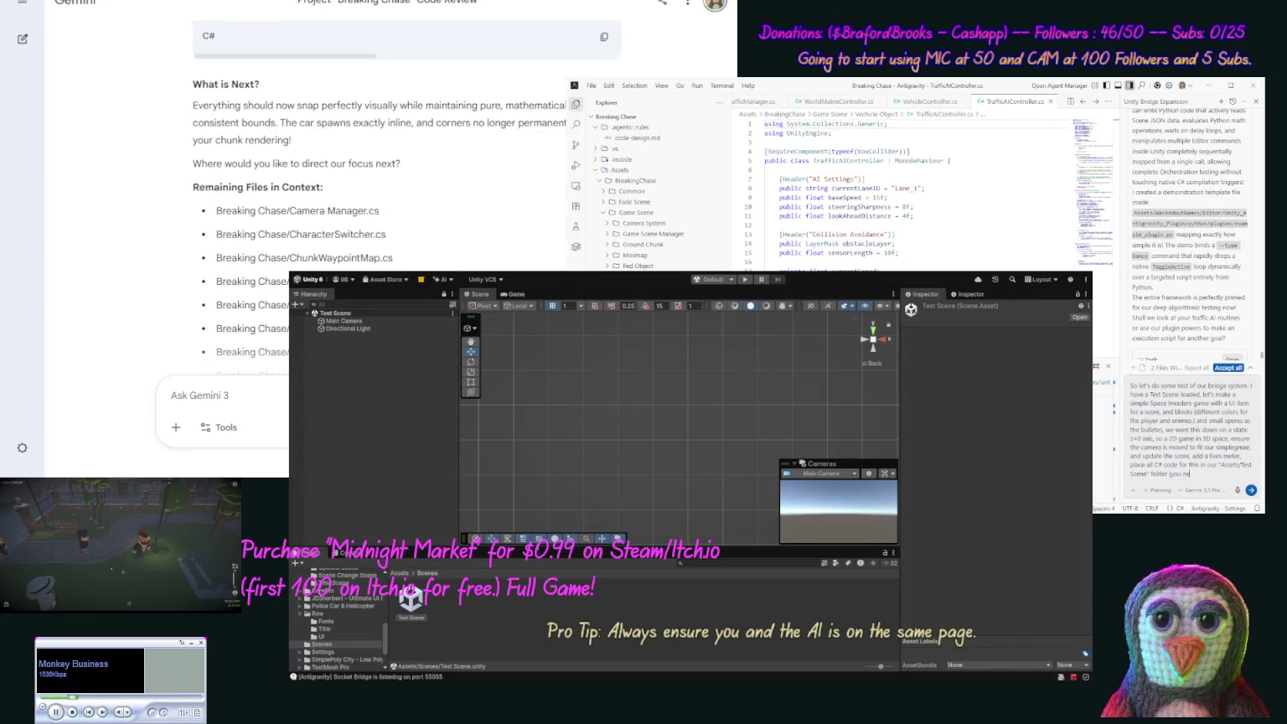
type("ed to make this.")
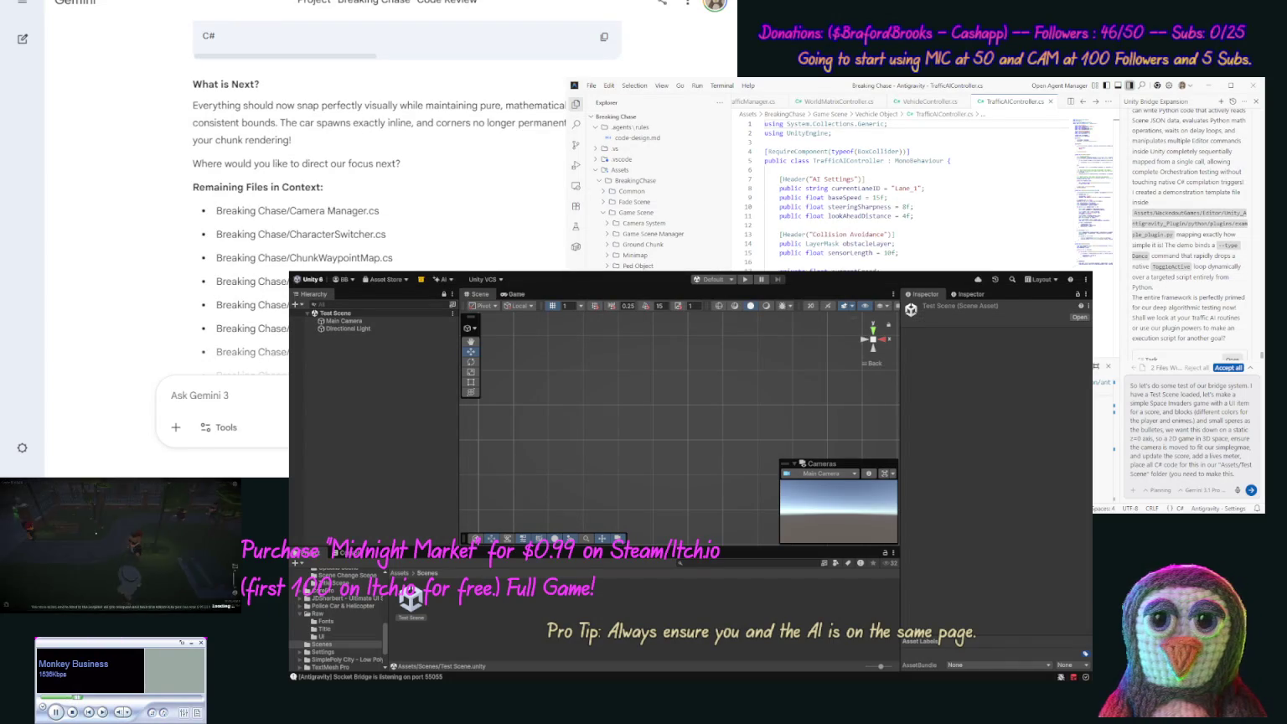
key("Return")
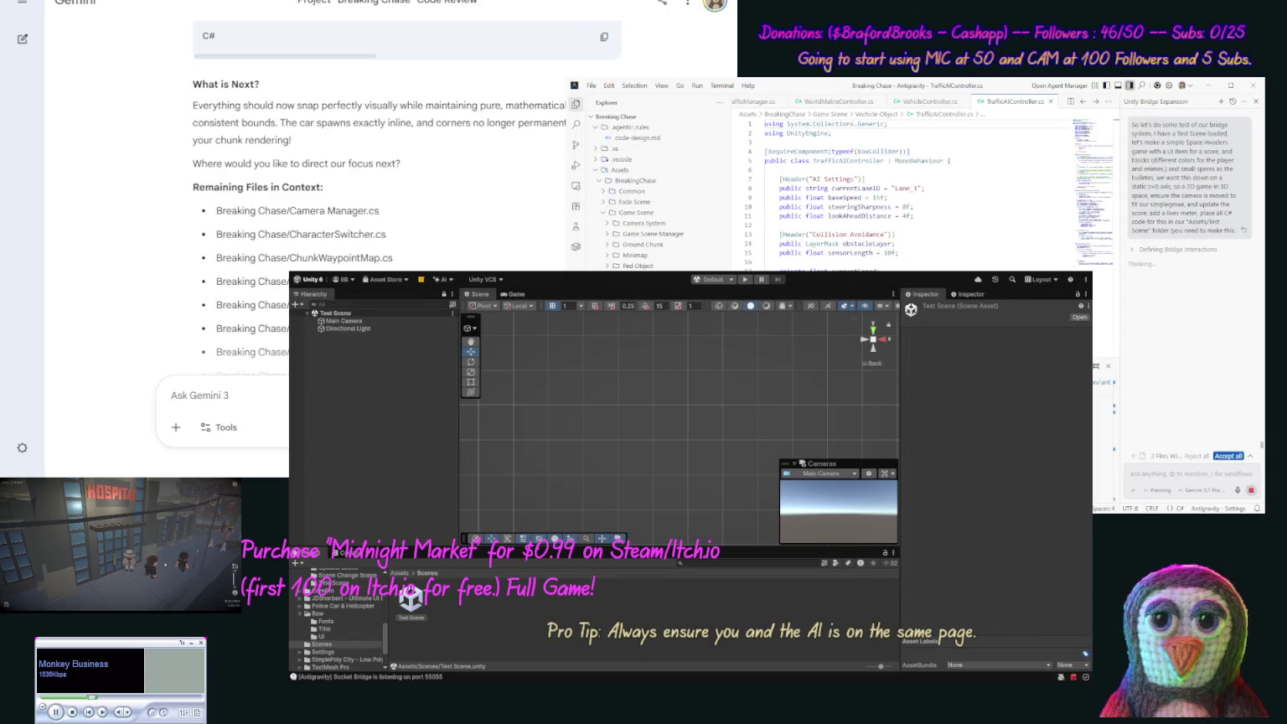
- Send a follow-up asking the agent to add any missing tasks and finish the whole game
type("#")
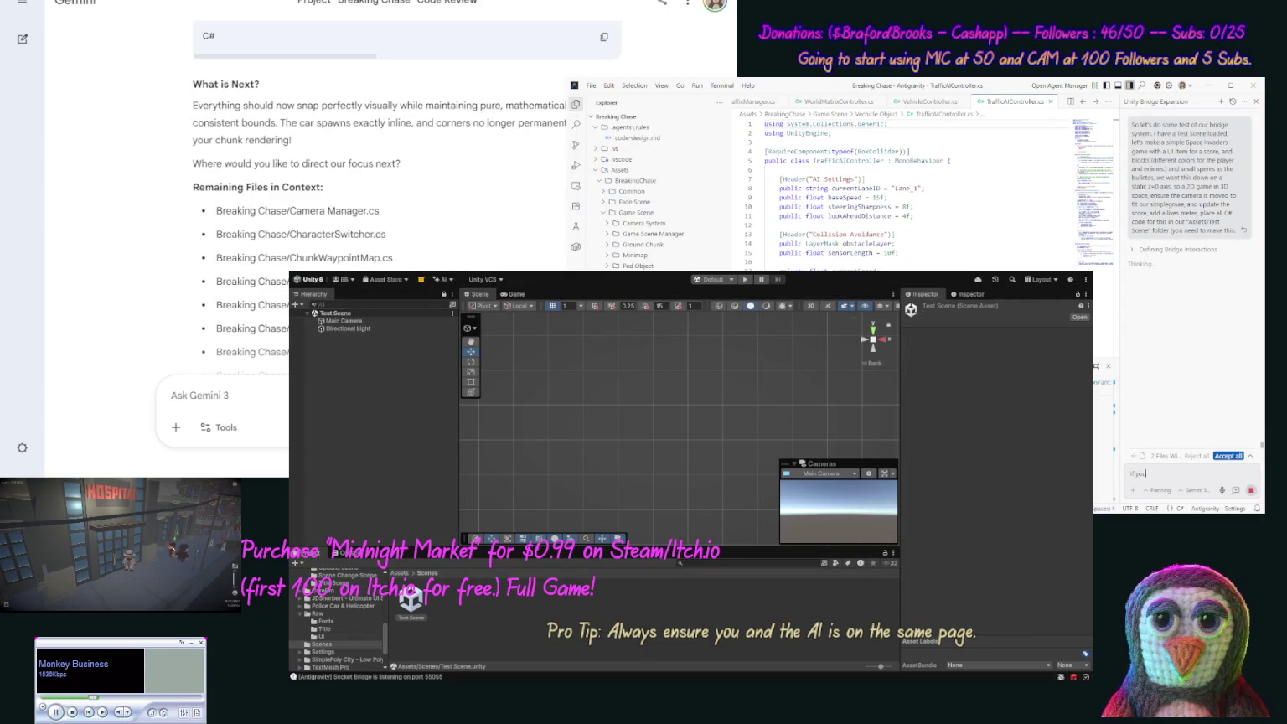
type("f any")
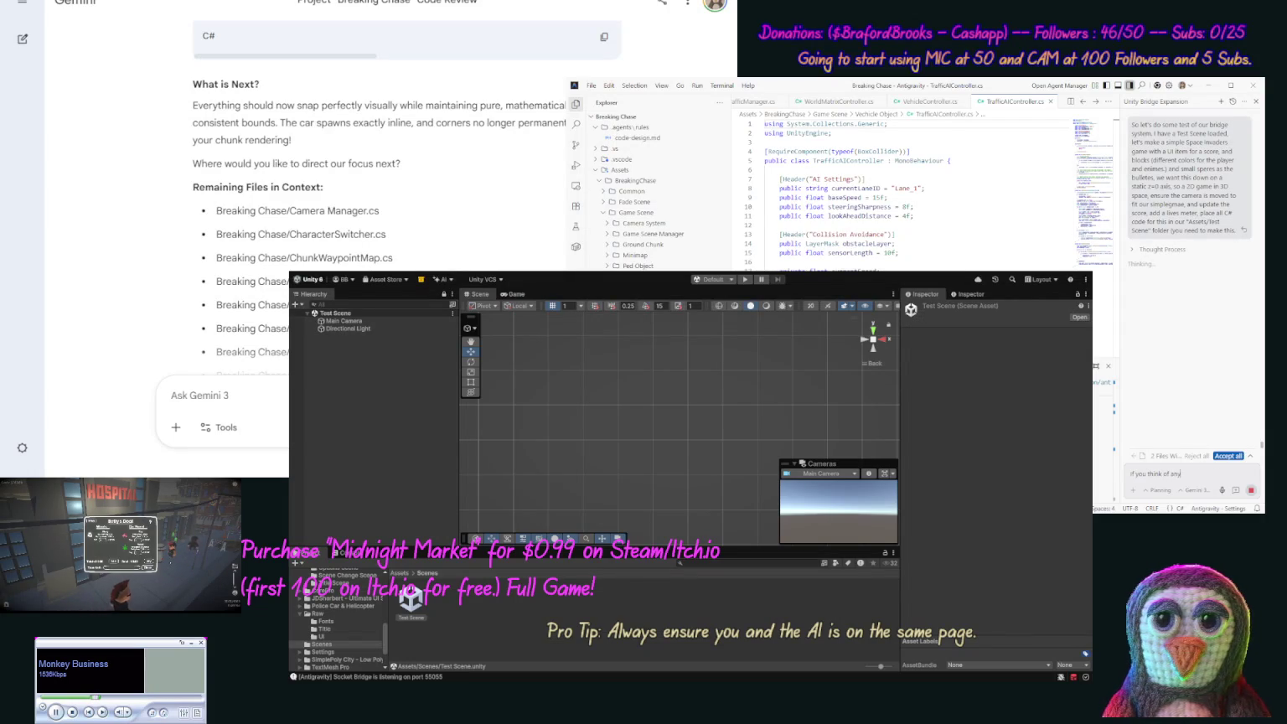
type(" missing task")
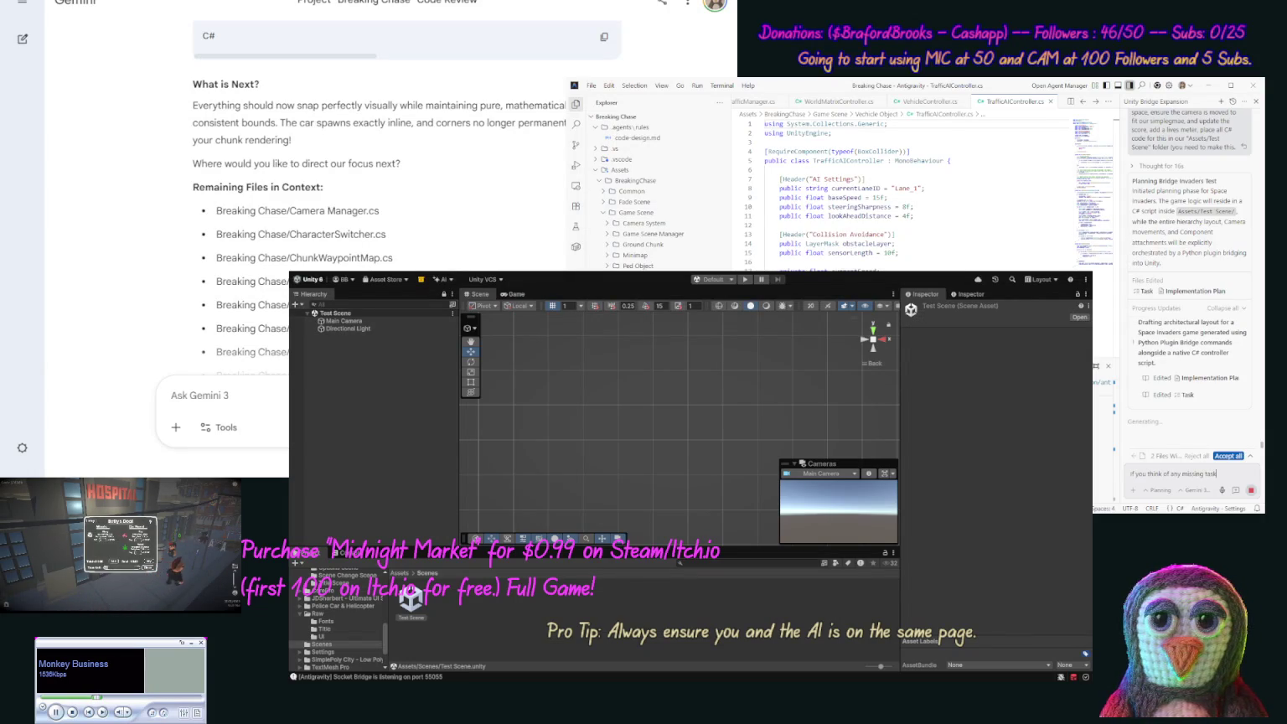
type(" add them al")
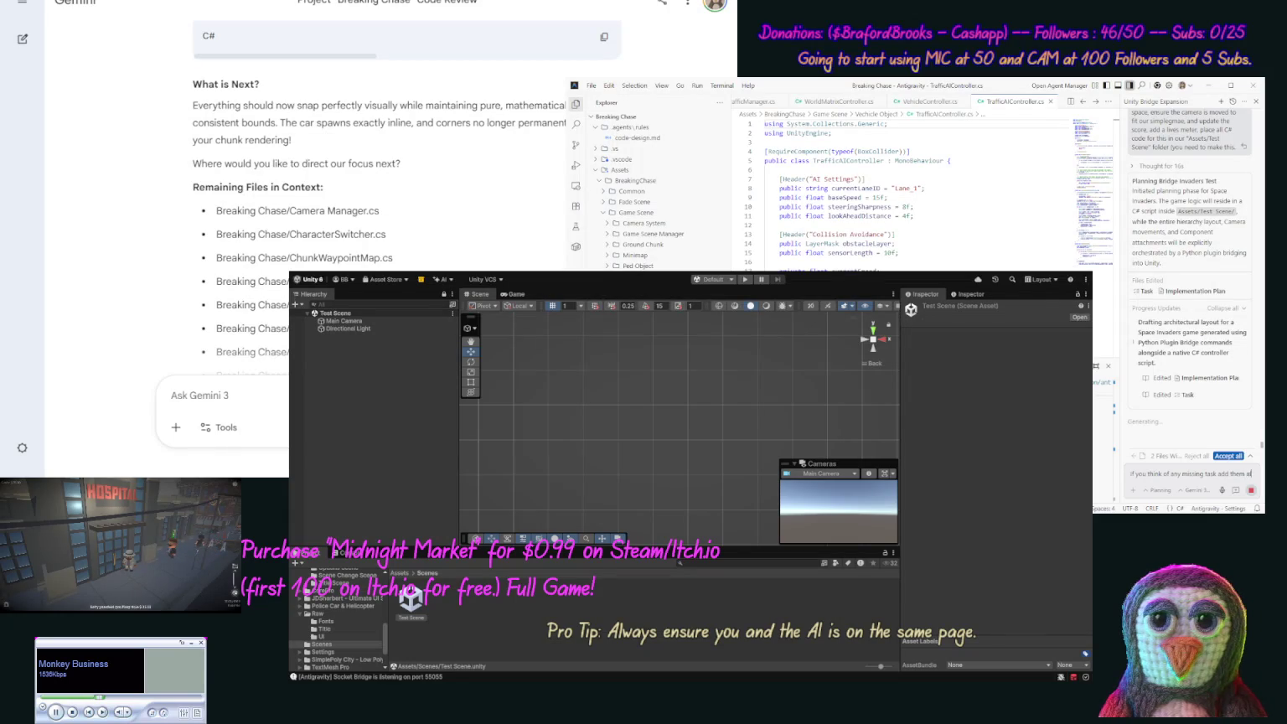
type("so we want")
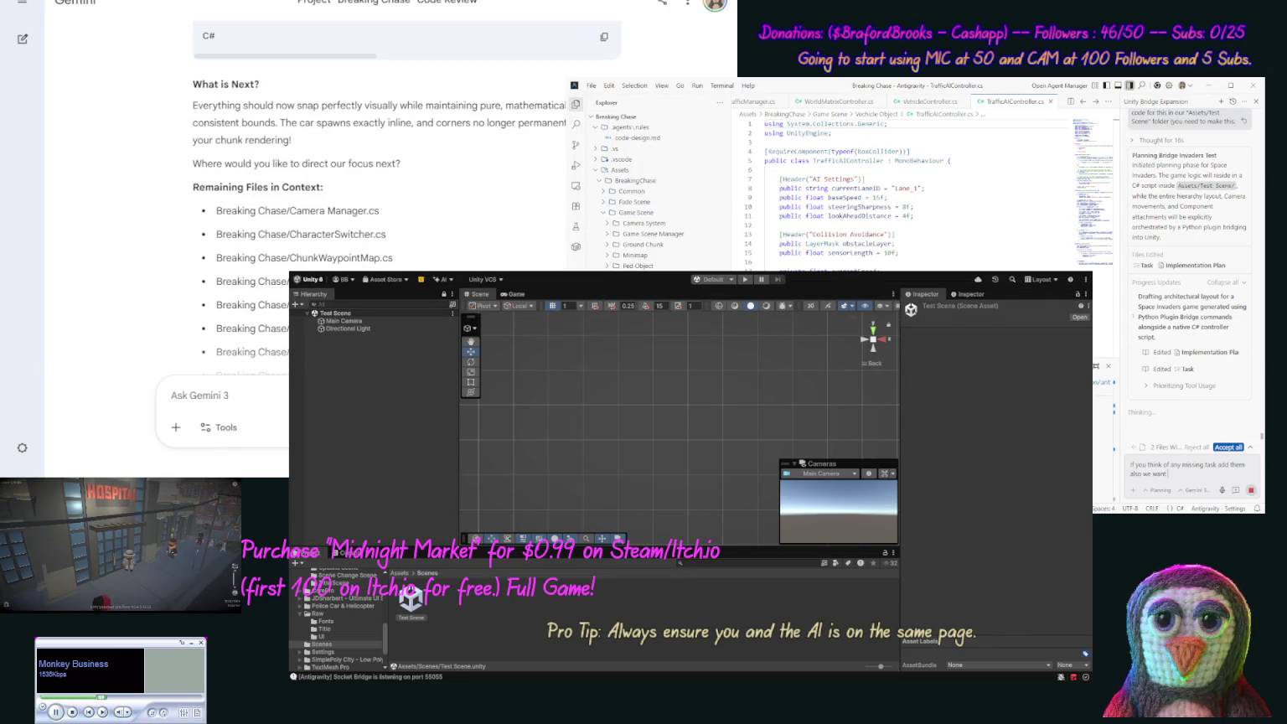
type(" to finish the")
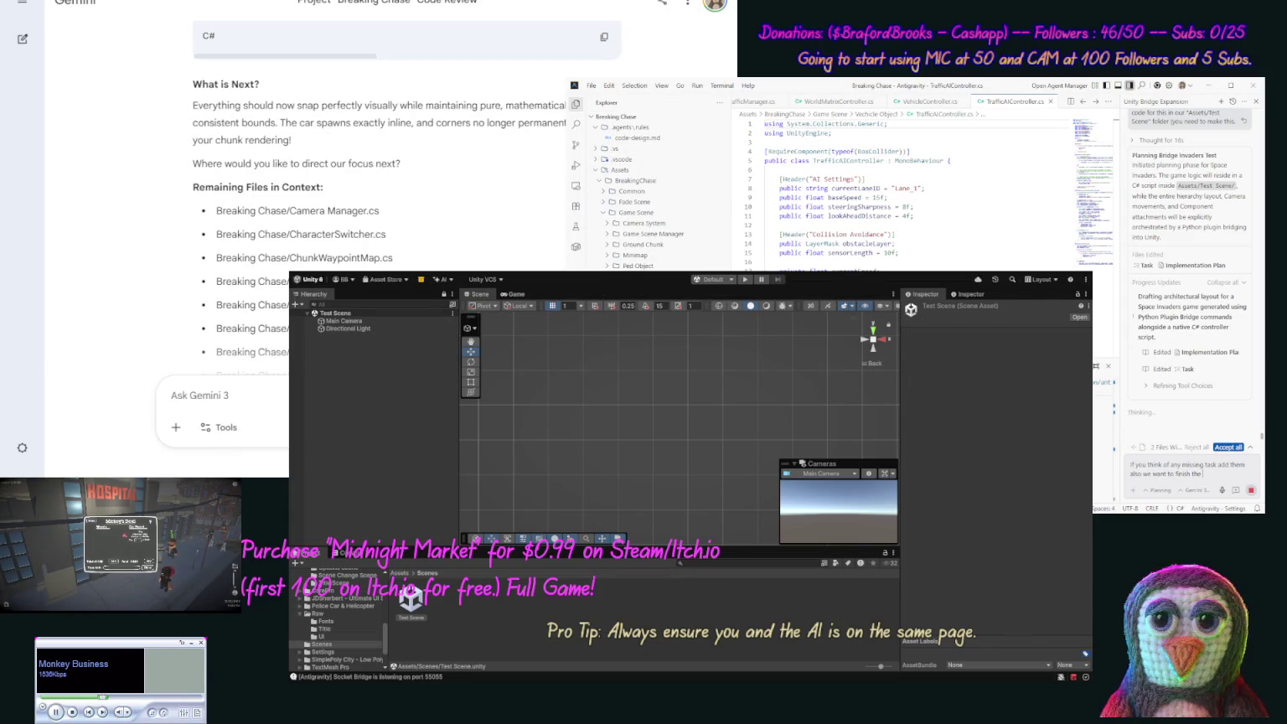
type(" whole game")
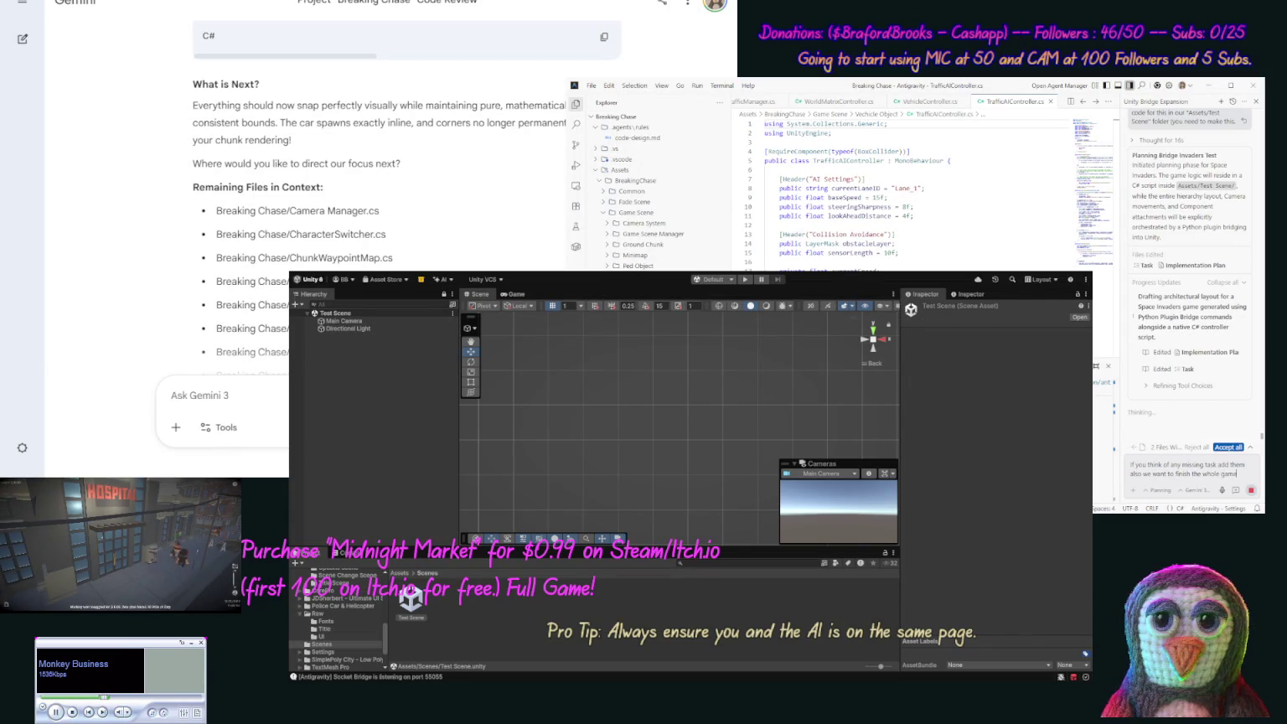
type("se responses")
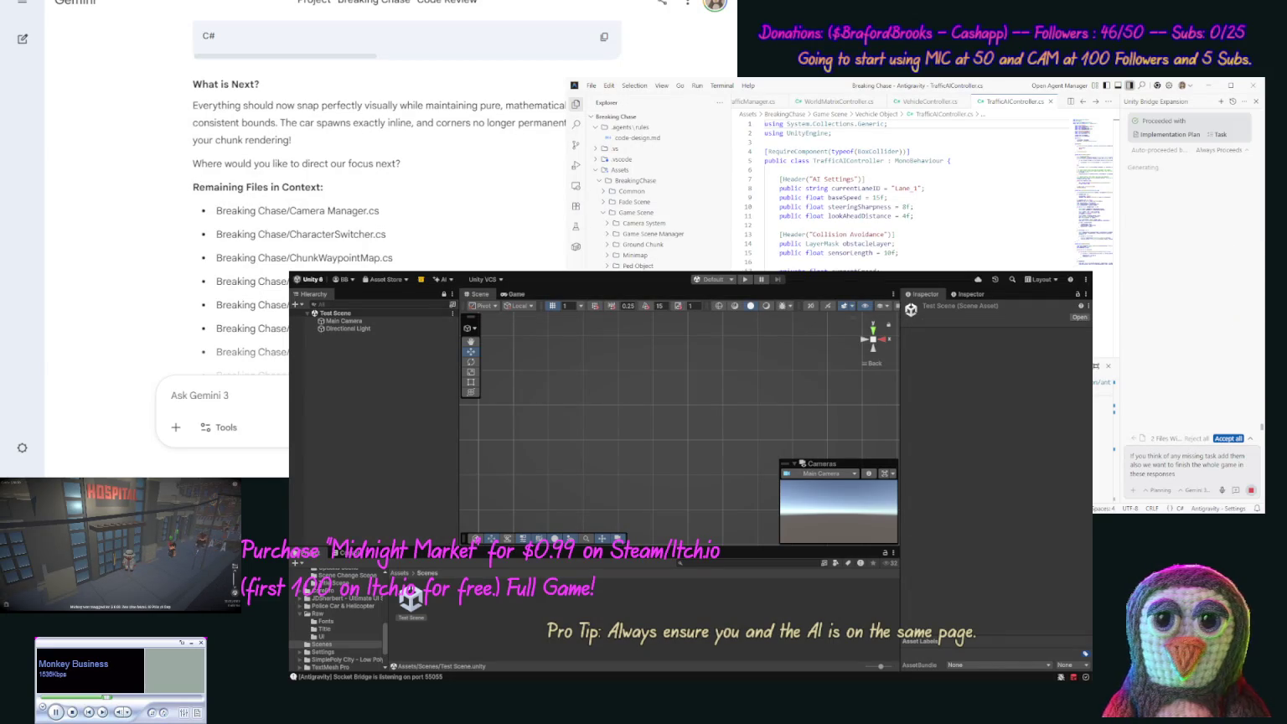
key("Return")
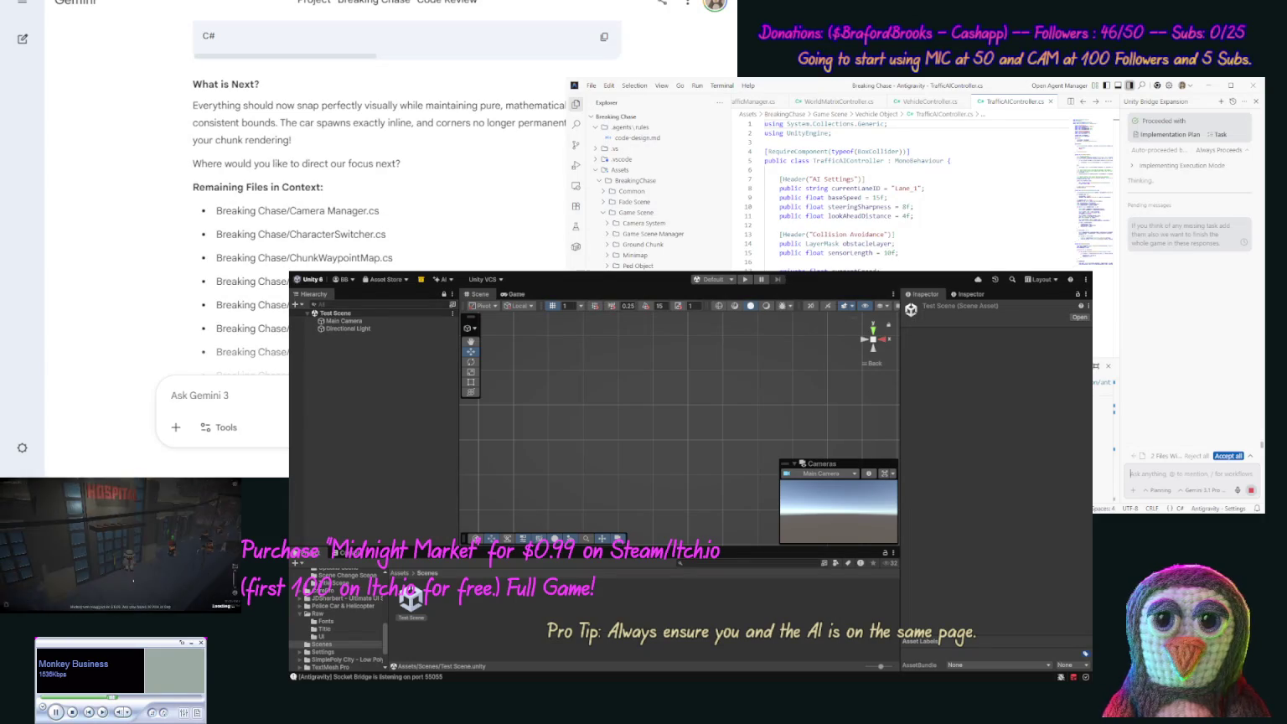
- Open the Task Plan: Python Bridge Invaders document
left_click(1217, 136)
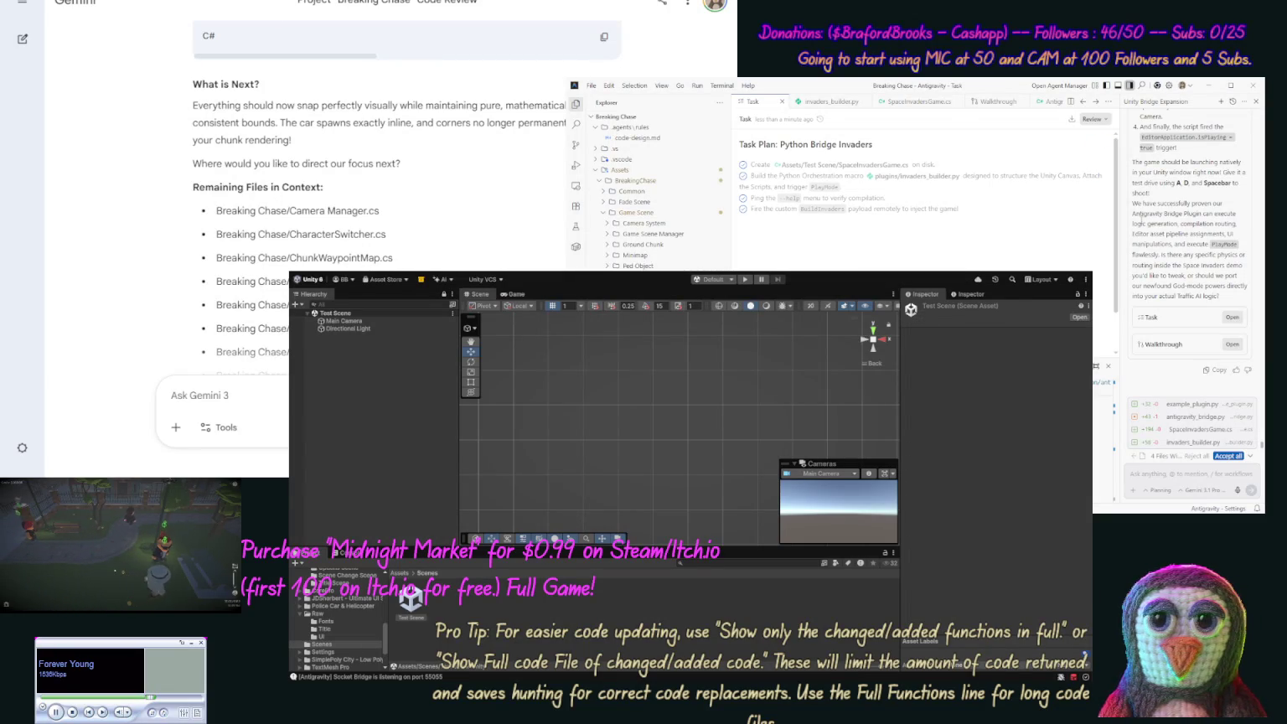
scroll(1177, 260, "up", 10)
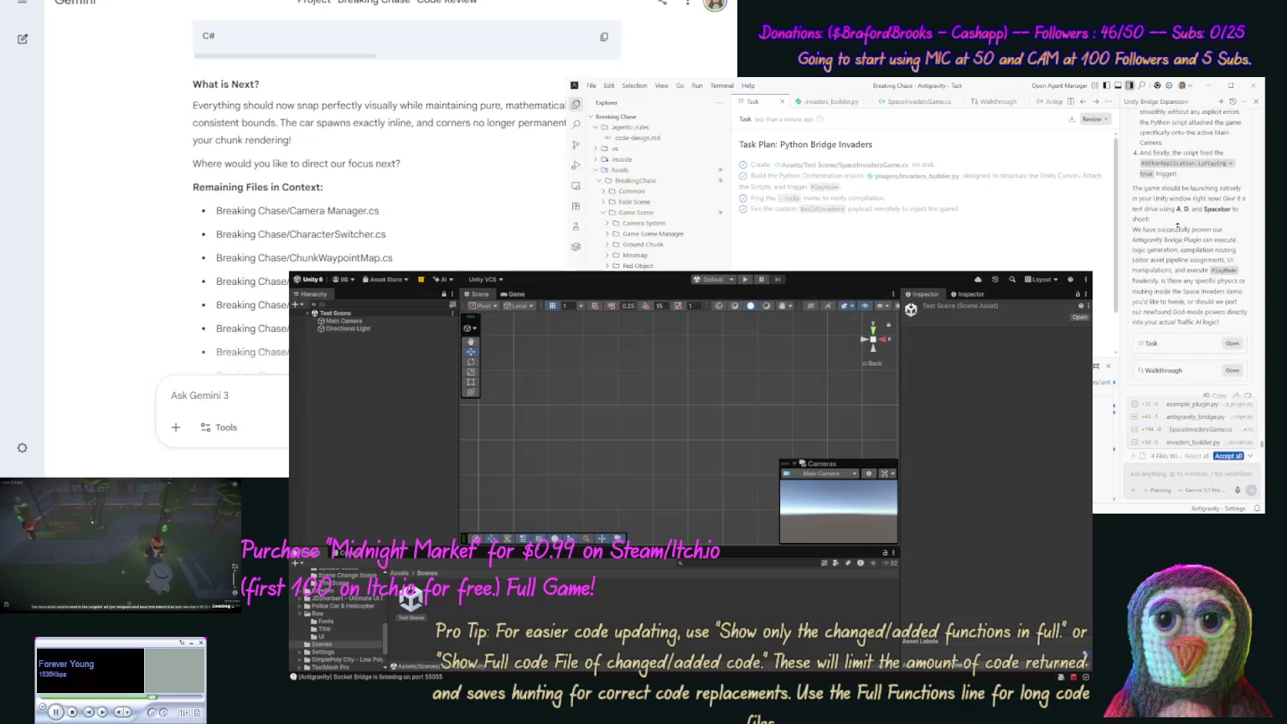
scroll(1184, 239, "down", 10)
scroll(1186, 228, "up", 2)
scroll(1169, 354, "down", 10)
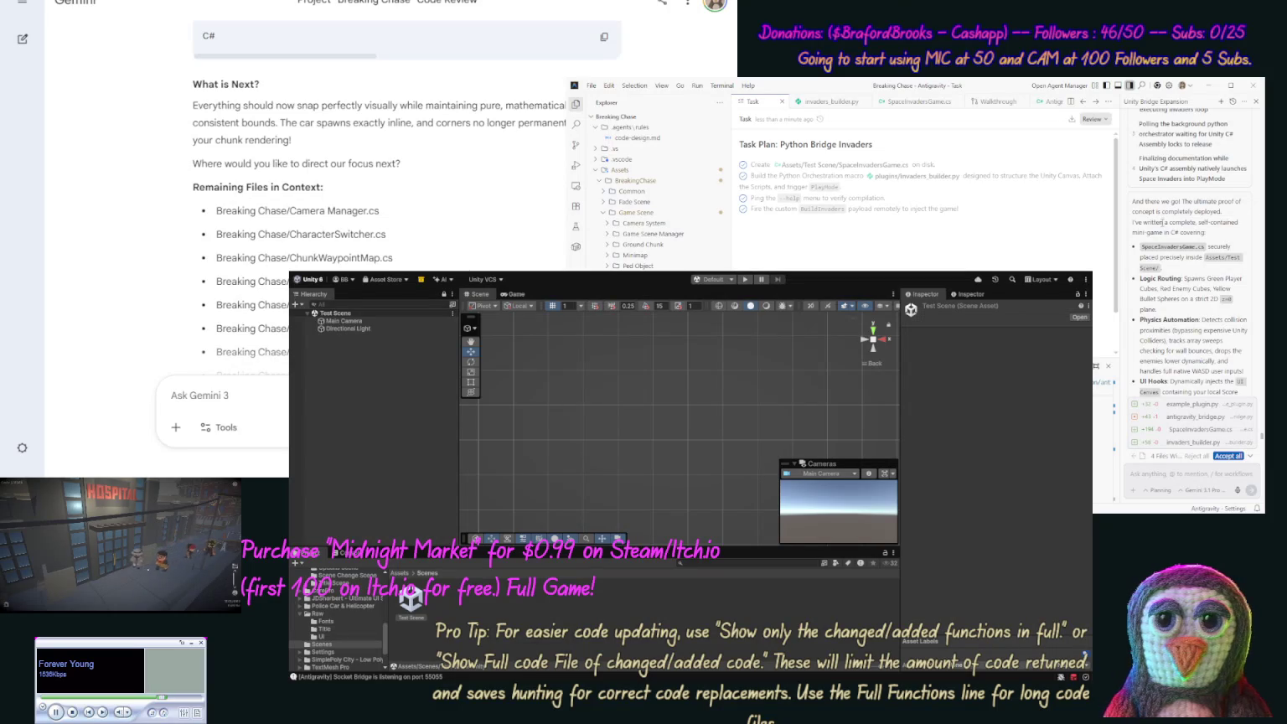
scroll(1164, 220, "down", 3)
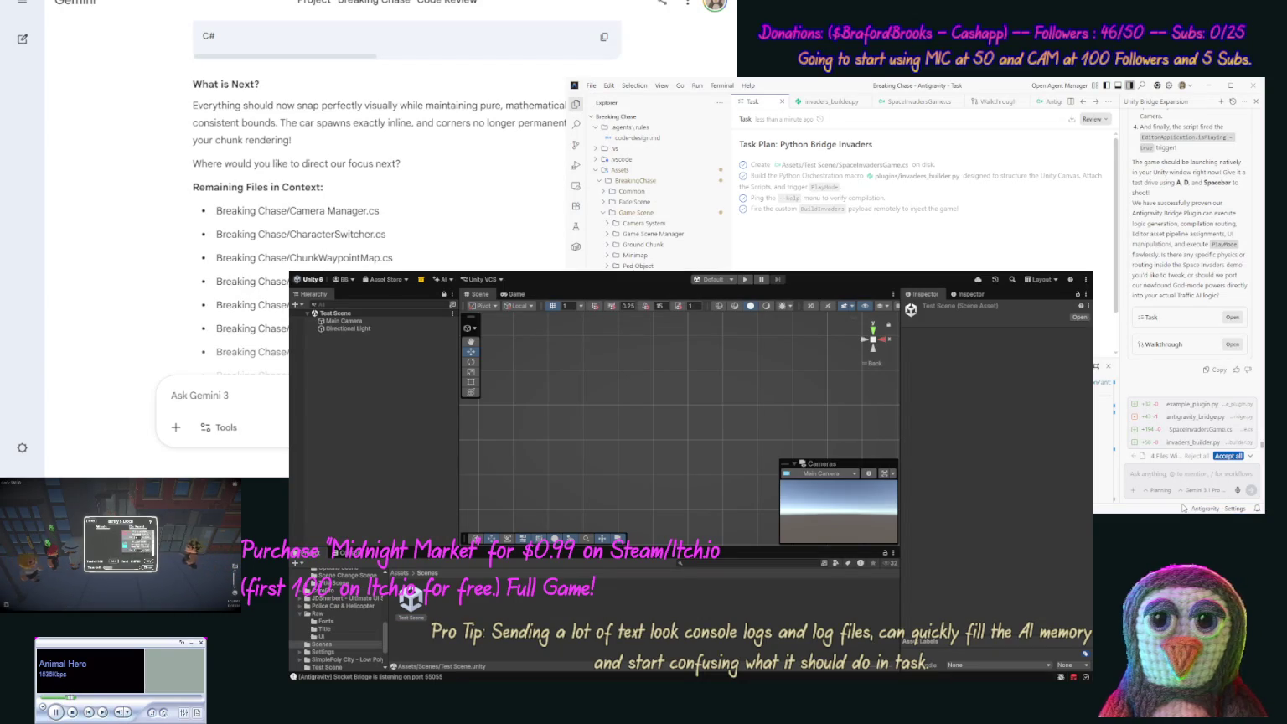
- Reply that the game was made in pure code and ask the agent to build scenes and prefabs
type("All")
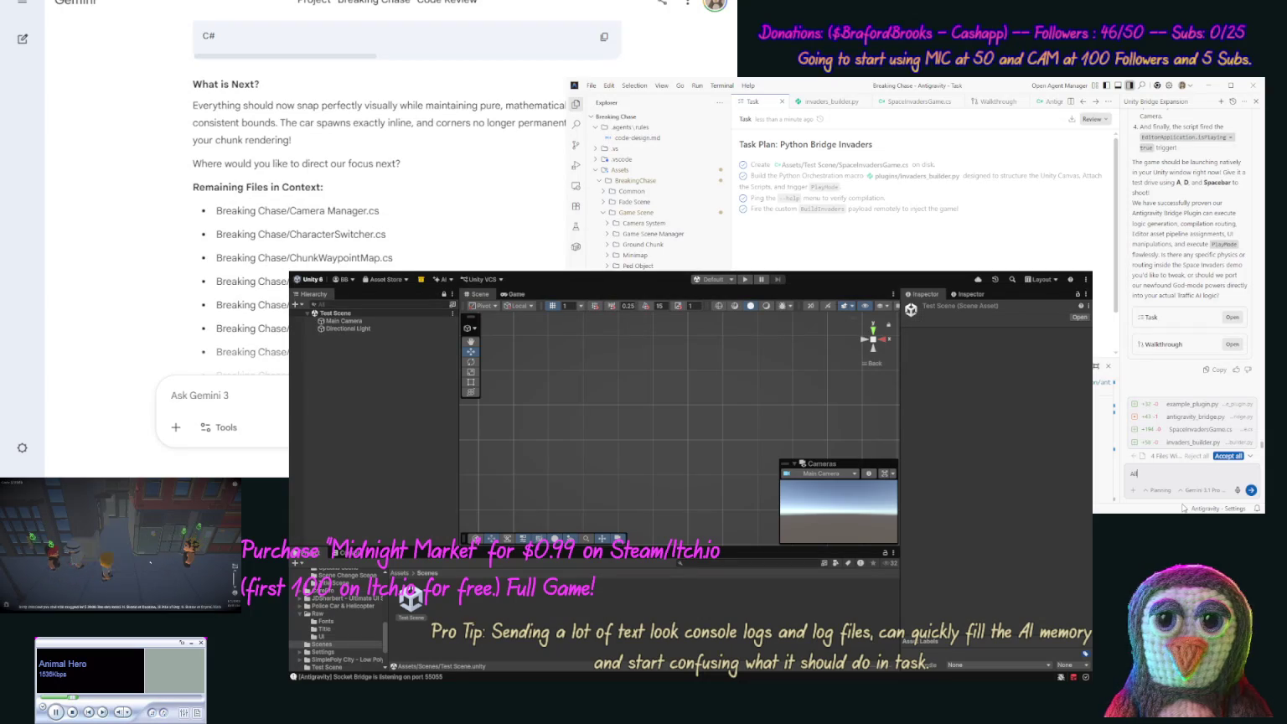
type(" you did wa")
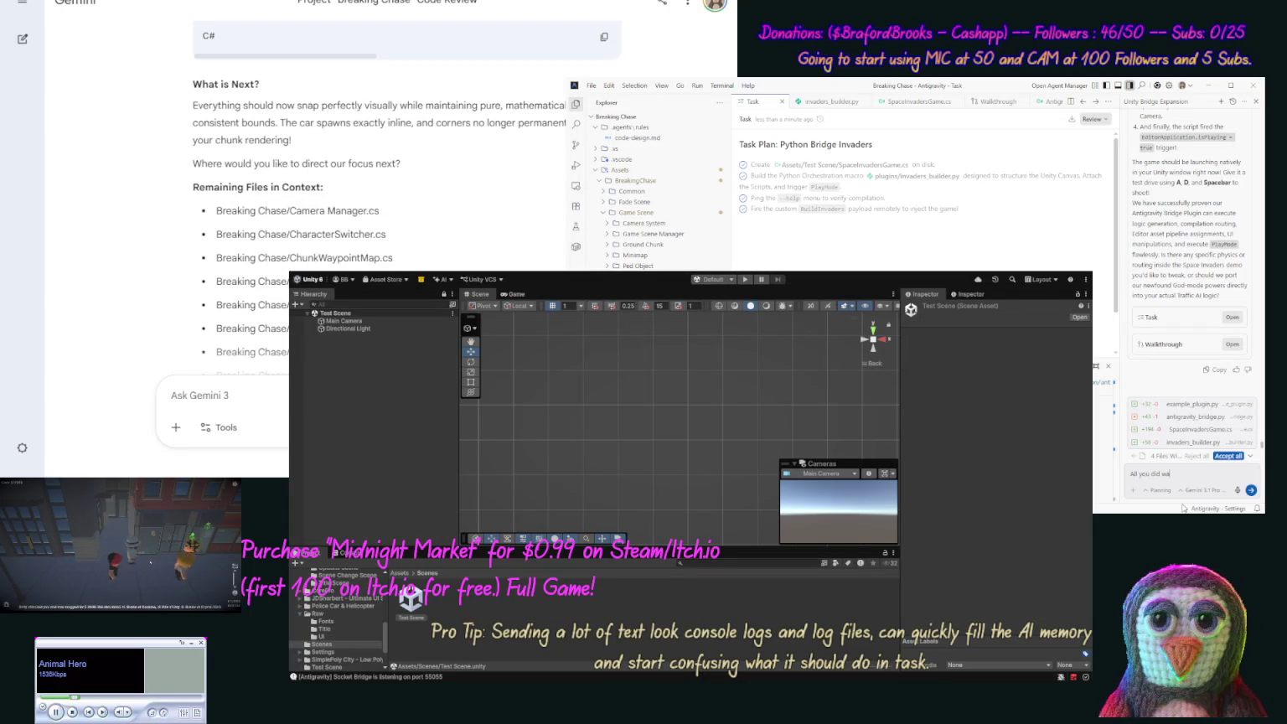
type("s make the ga")
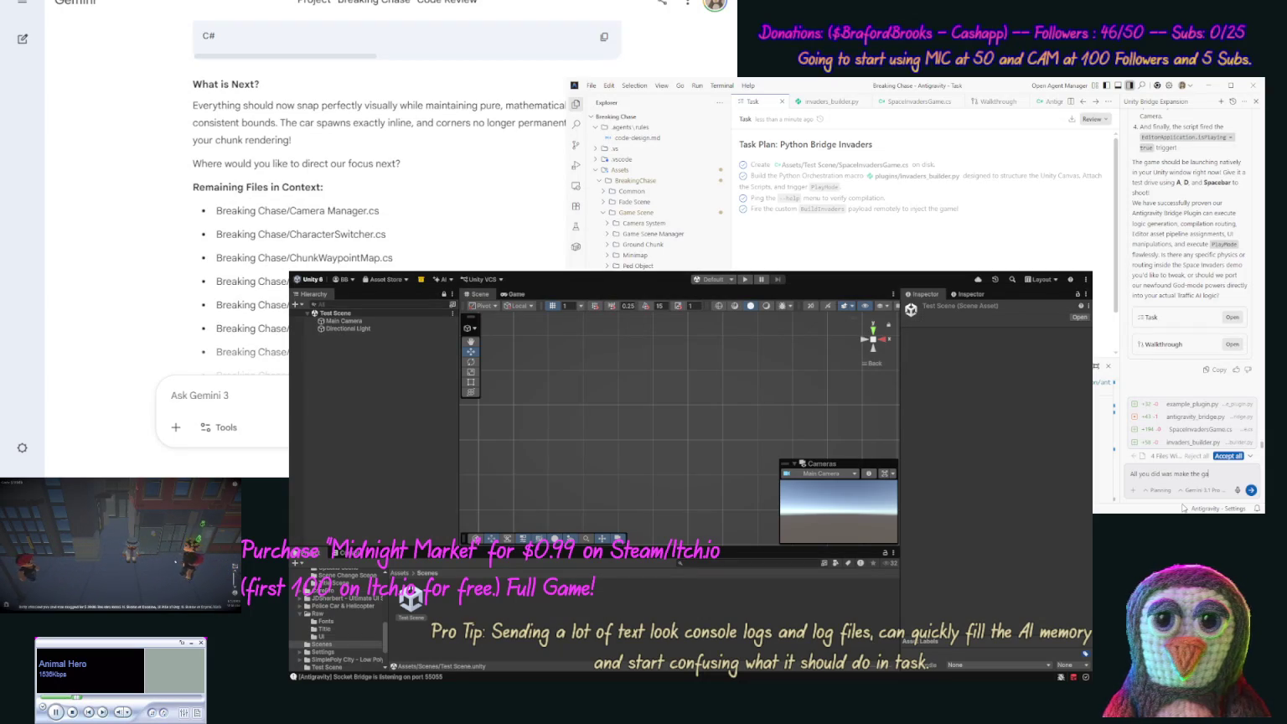
type("me in put")
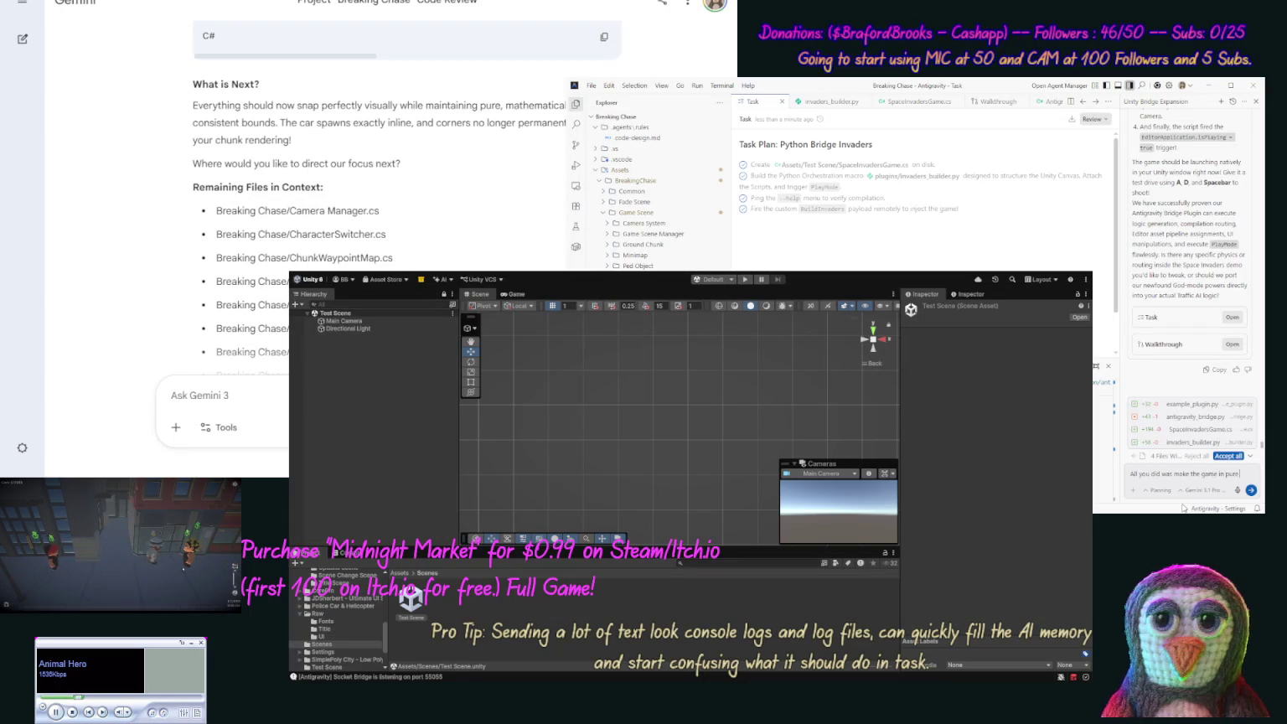
type(" code,")
type(" I wanted you")
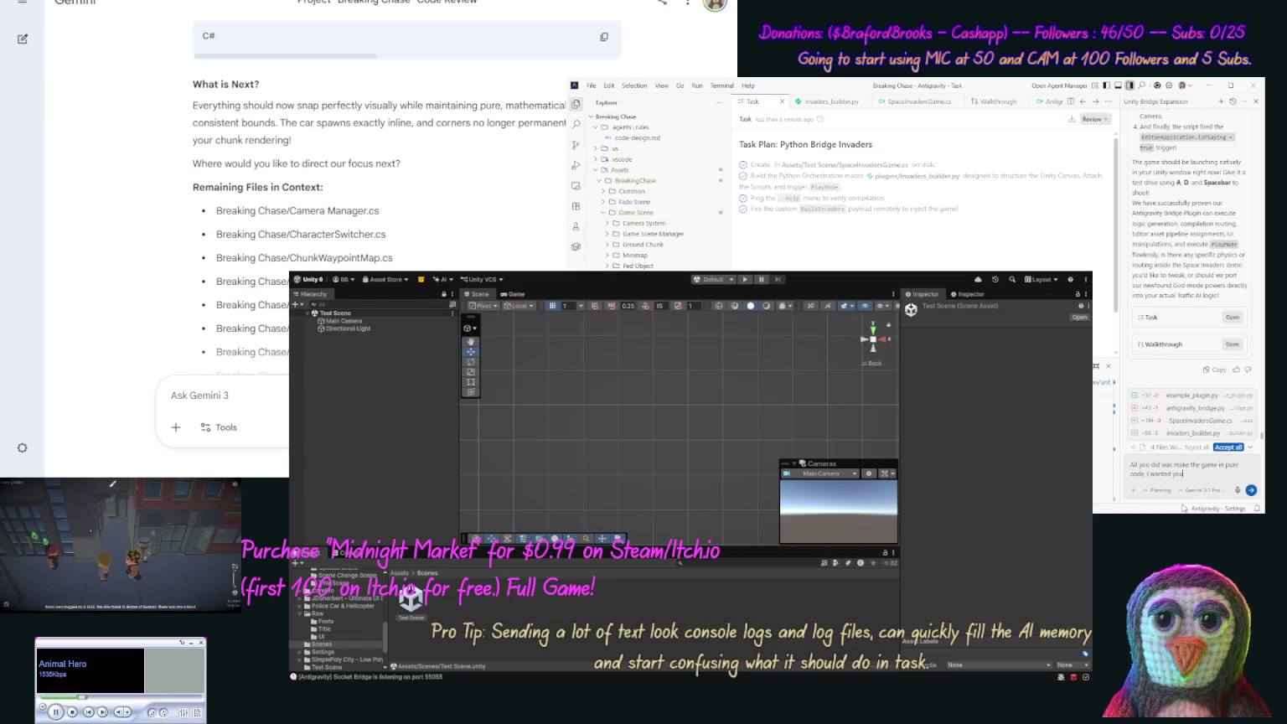
type(" to build th")
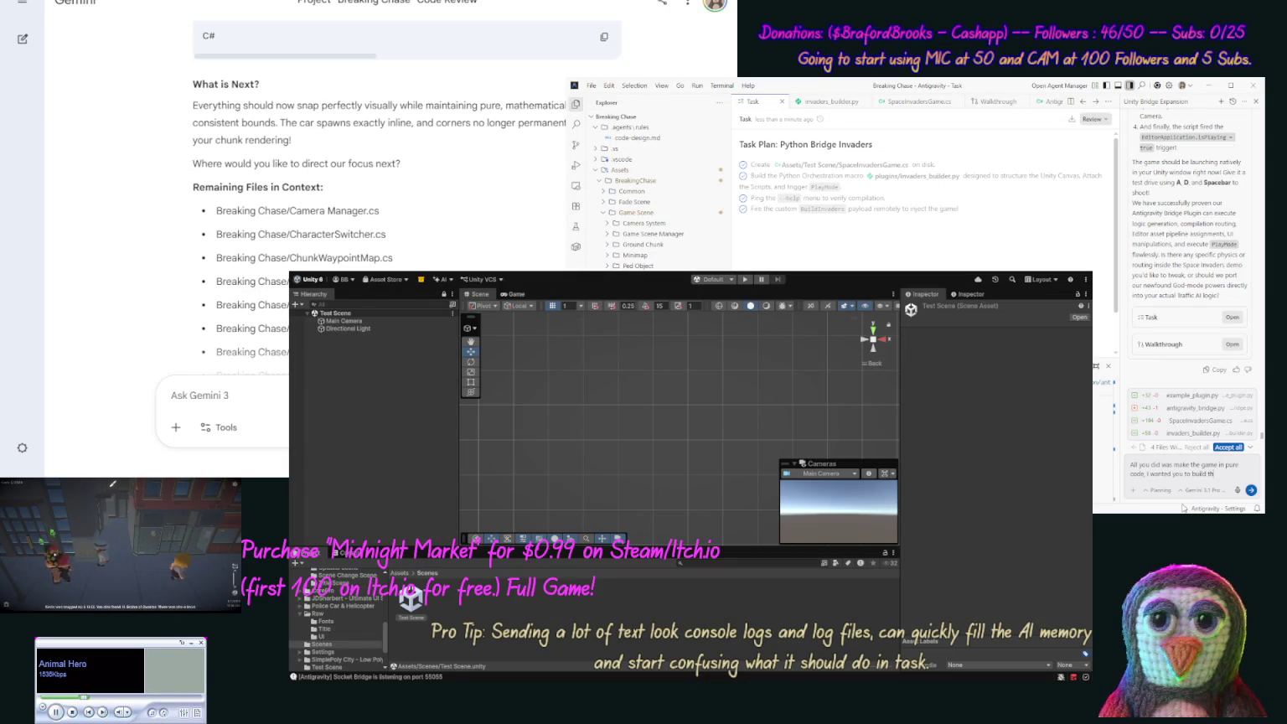
type("e scenes")
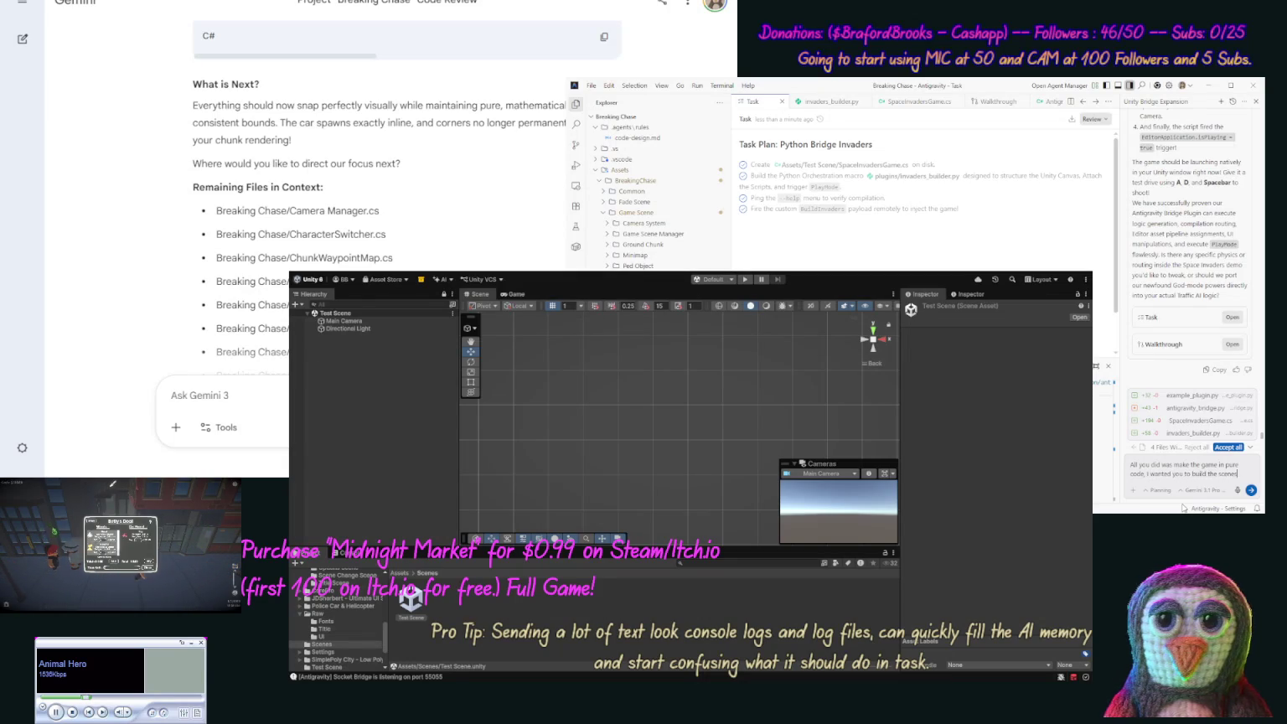
type(", prefab")
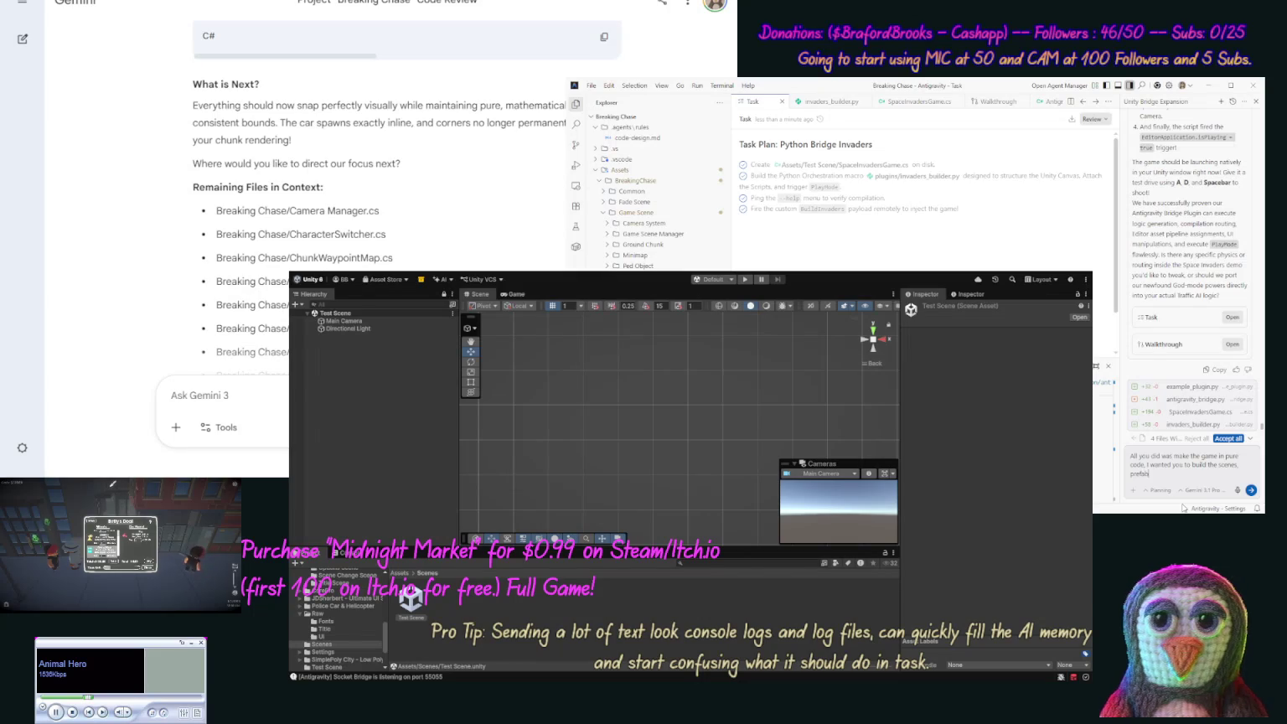
type(",")
type(" rig")
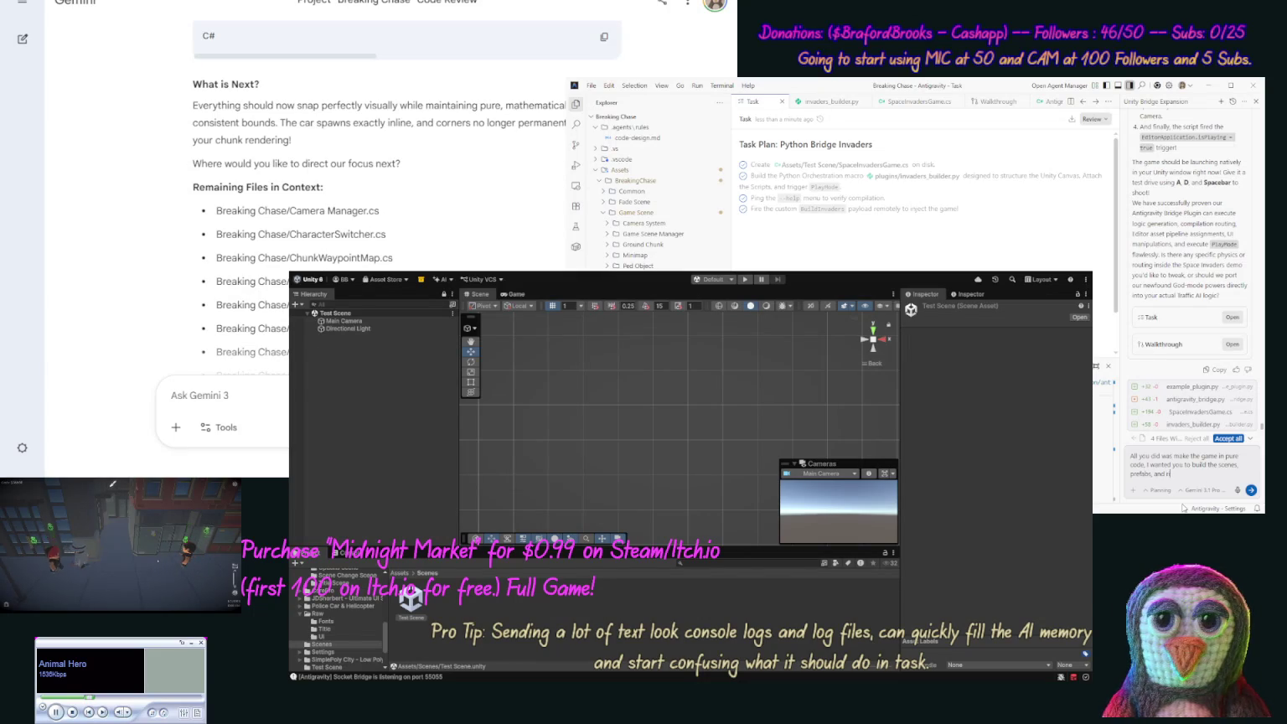
type(" e")
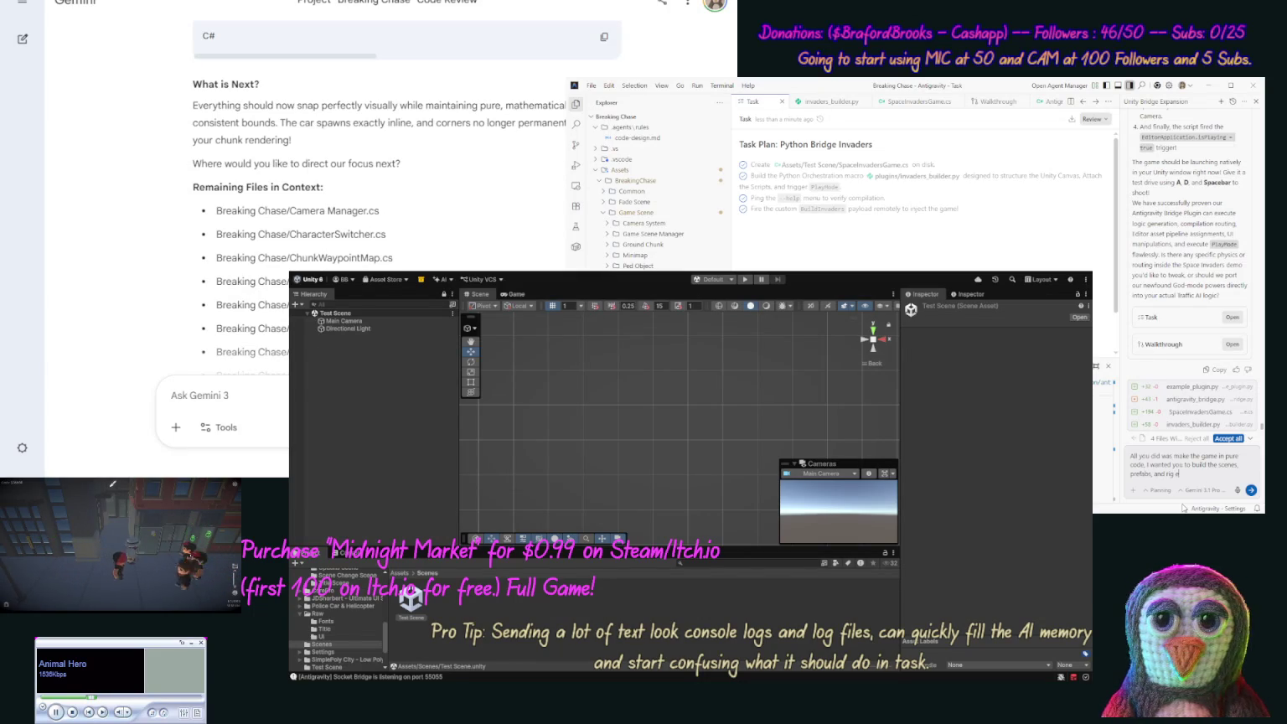